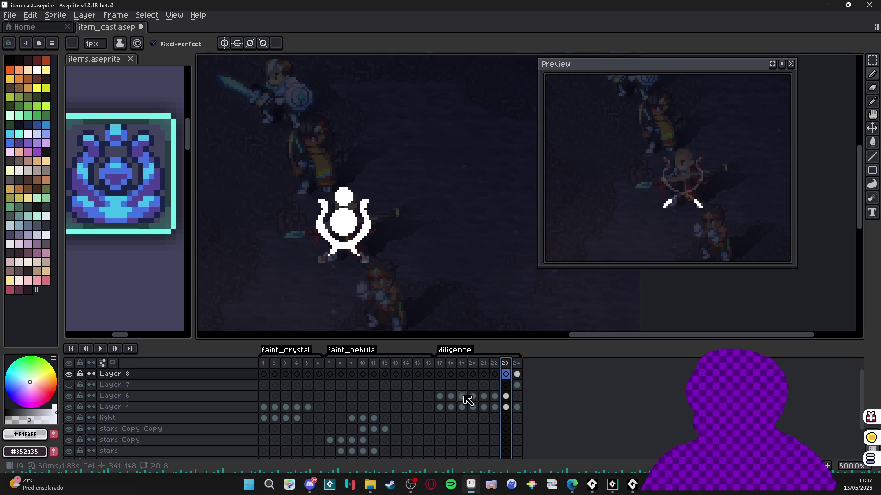
Step: Go to frame 24's white sparkle flash and add a new frame duplicating it
click(516, 373)
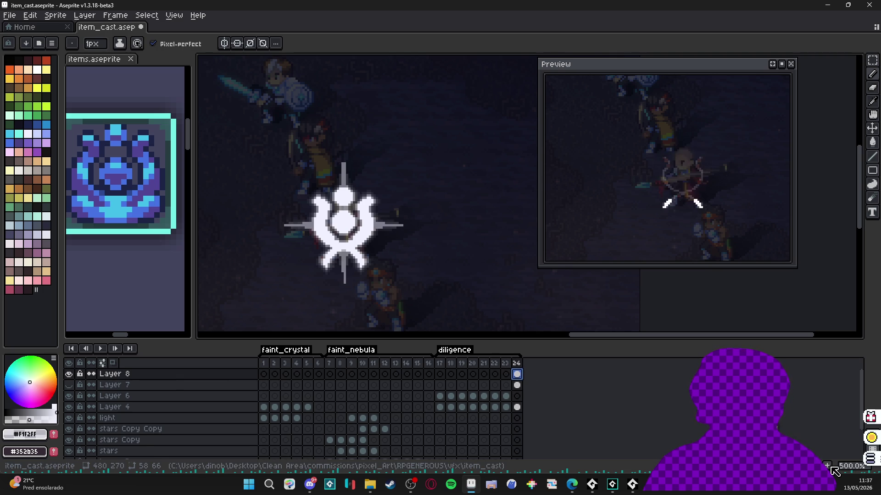
key(alt+n)
Step: Fade the flash over frames 25–27 by lowering cel opacity to 46%, 21% and 7%
double_click(528, 374)
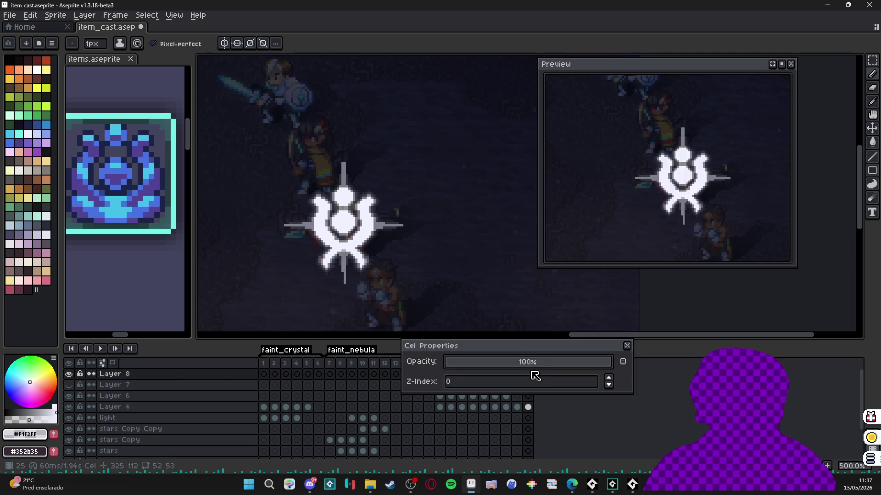
click(526, 362)
click(627, 345)
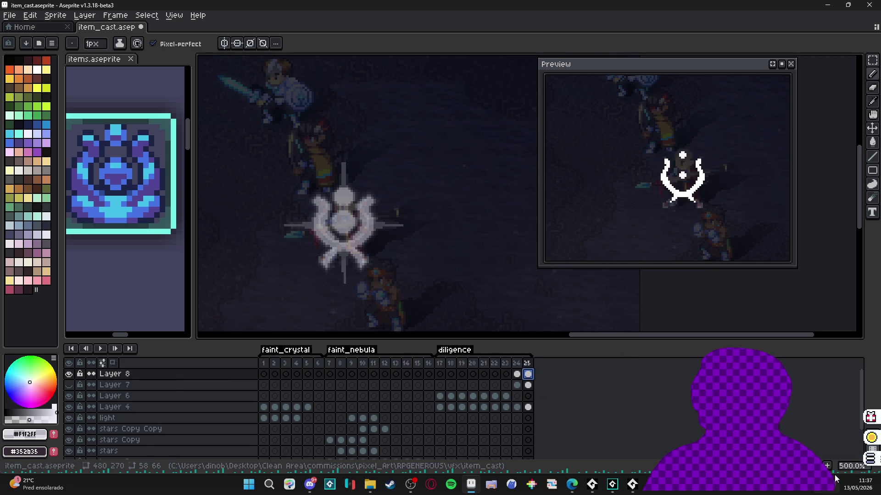
key(alt+n)
double_click(538, 374)
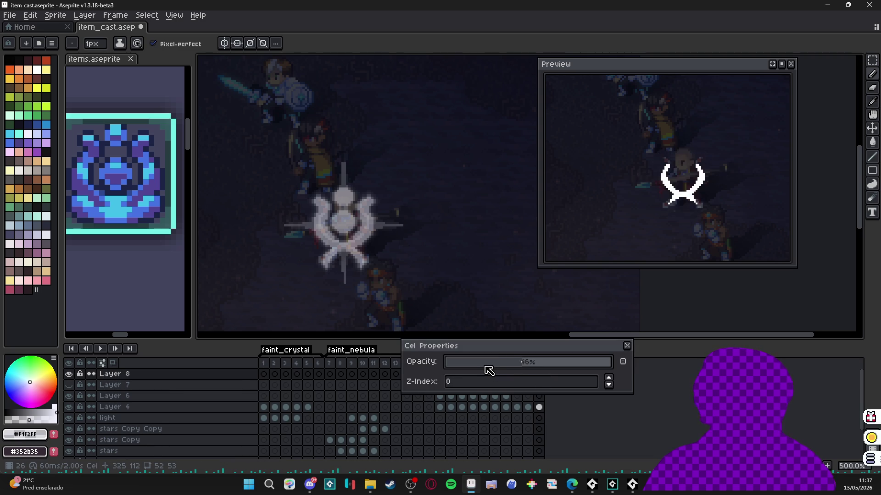
drag(489, 371, 482, 365)
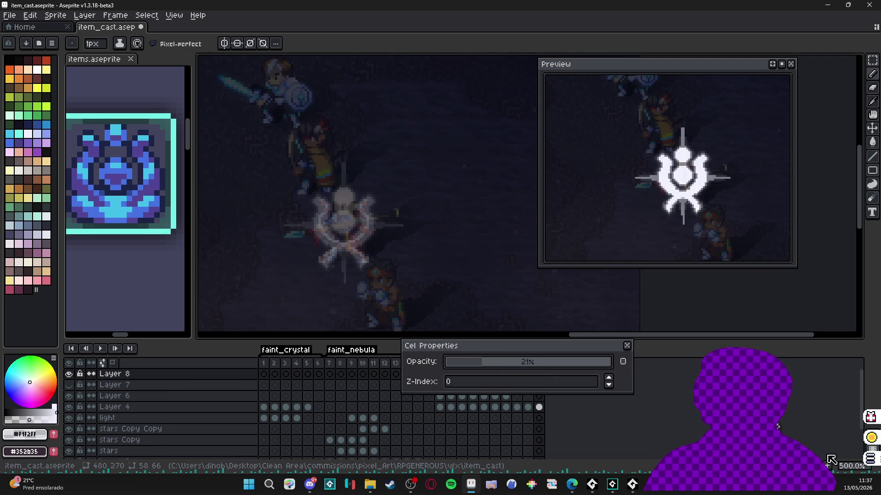
key(alt+n)
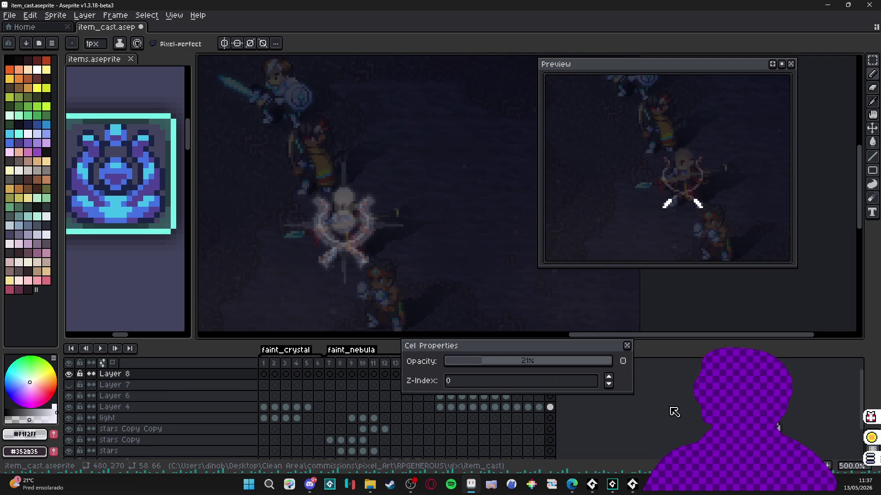
click(461, 366)
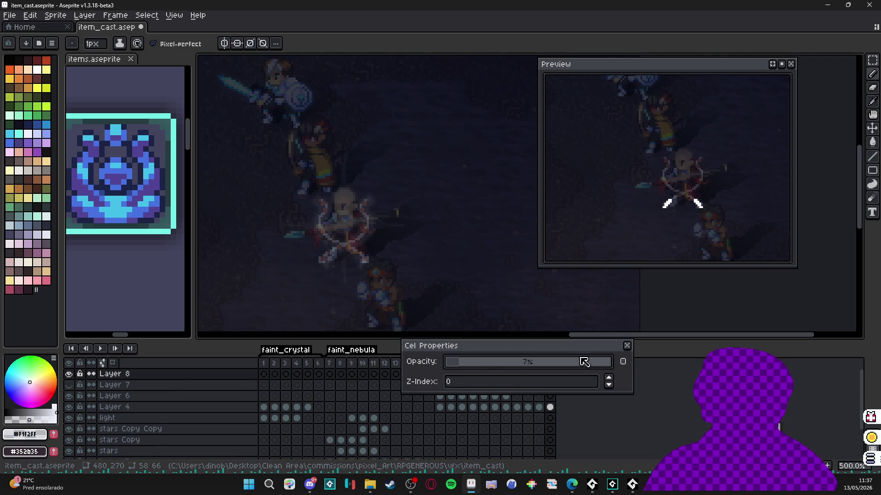
click(626, 345)
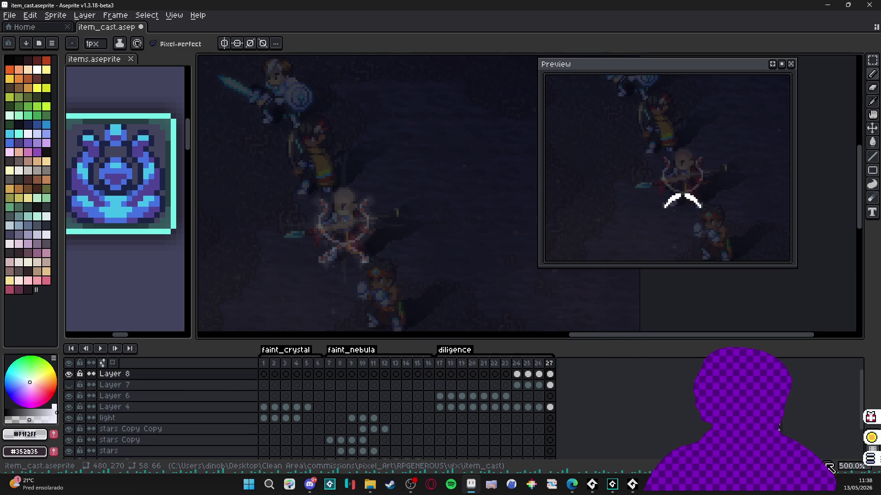
Step: Add frame 28, make the blue emblem Layer 7 visible, and select its frame 24 cel
key(alt+n)
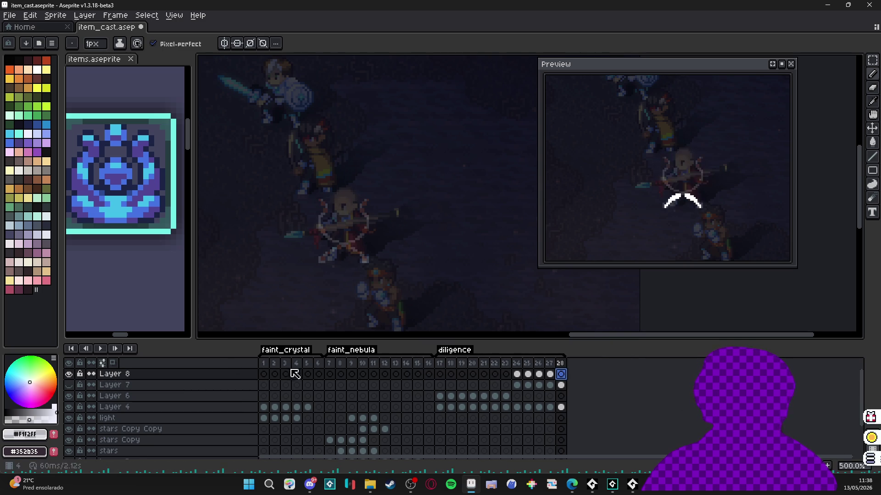
click(69, 384)
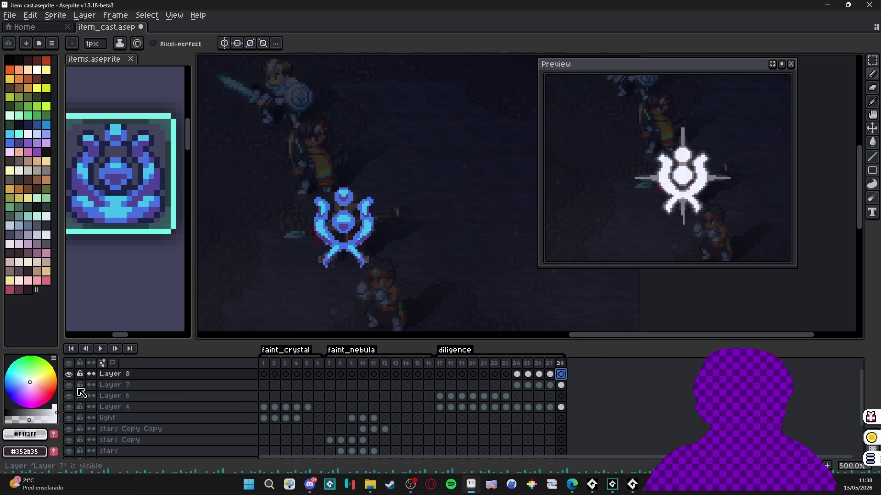
click(518, 388)
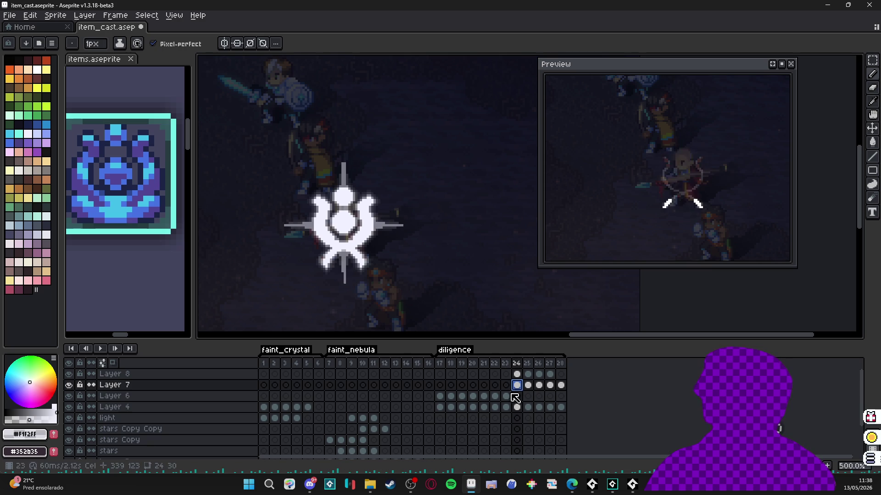
Step: Hide the white flash layer and review the blue layer's cels in frames 24–28
click(69, 374)
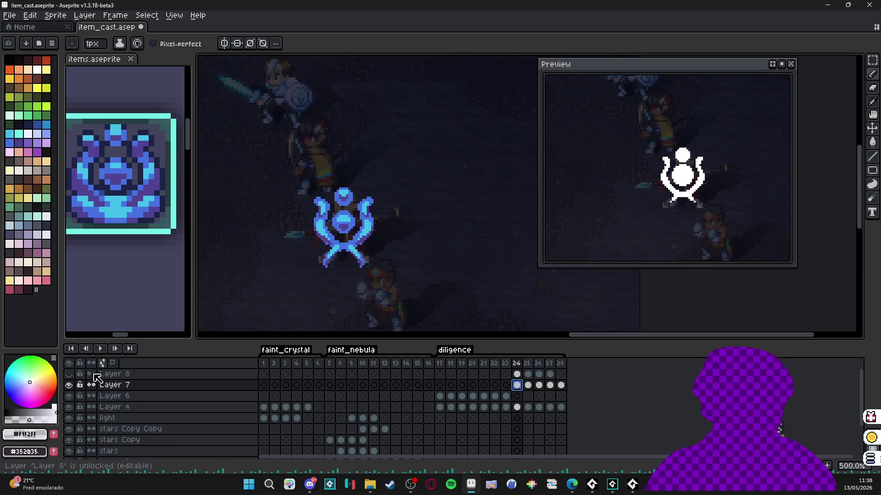
click(531, 388)
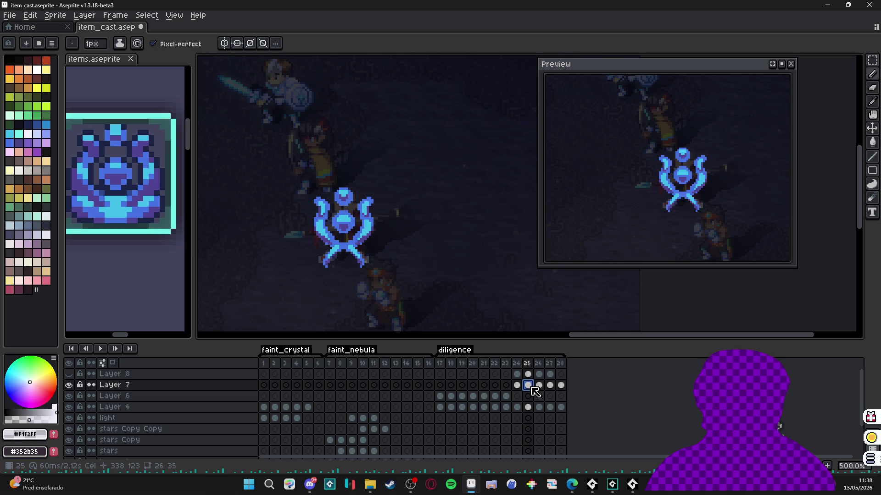
click(517, 386)
click(529, 388)
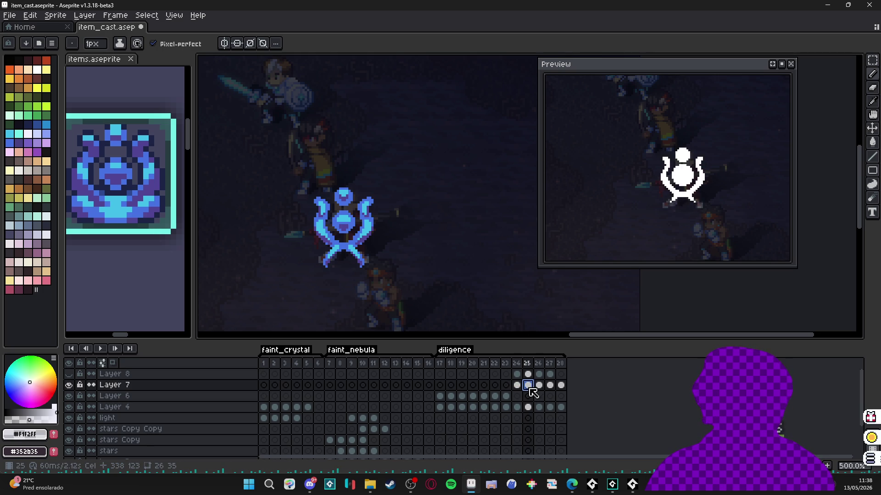
click(539, 387)
click(550, 387)
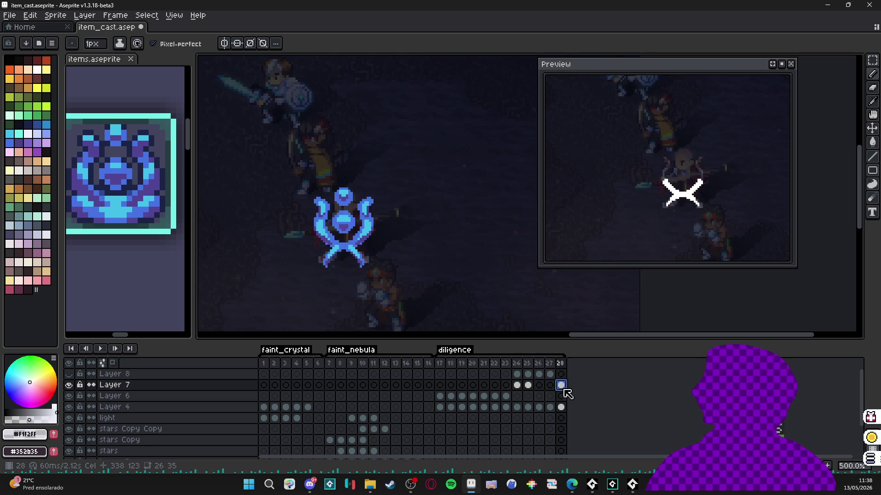
click(561, 386)
Step: Select Layer 7's cels in frames 24–28 and apply Link Cels
click(517, 386)
click(560, 386)
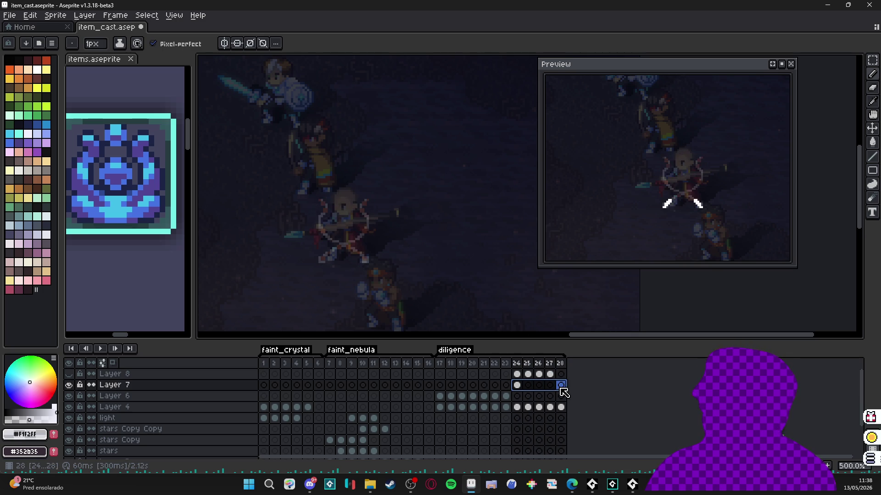
drag(560, 386, 523, 390)
right_click(522, 389)
click(566, 423)
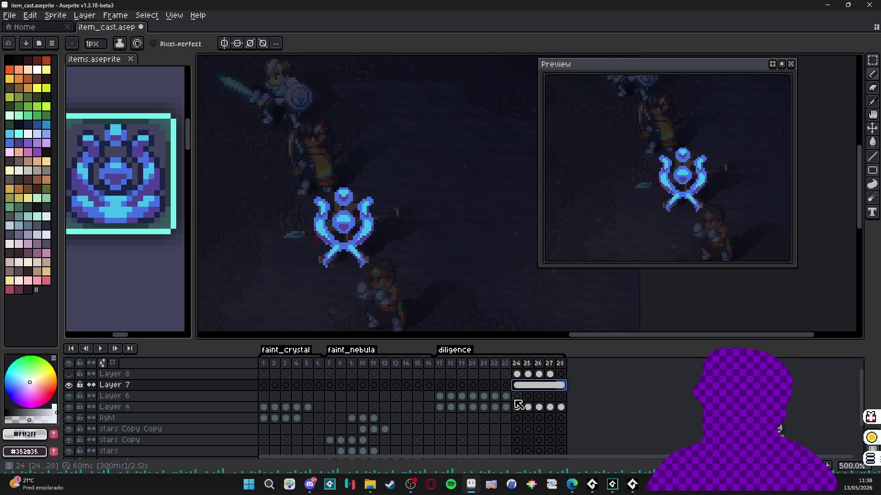
click(517, 386)
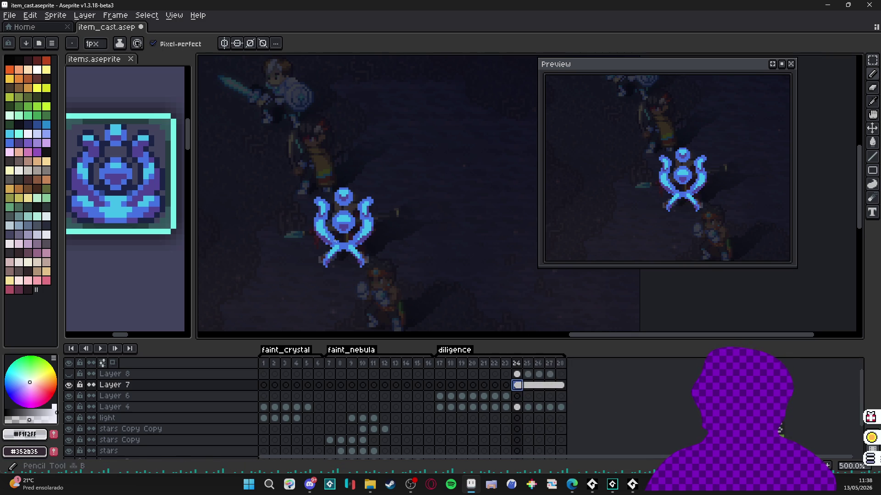
scroll(353, 234, up, 2)
Step: Pick the emblem's #4572c3 blue as the drawing colour and shrink the brush to 3px
alt+click(356, 238)
key(b)
mouse_move(356, 239)
mouse_down()
mouse_move(351, 218)
mouse_move(335, 237)
mouse_move(329, 209)
mouse_move(312, 275)
mouse_up()
key(ctrl+z)
scroll(324, 206, up, 1)
key(minus)
key(minus)
key(minus)
Step: Flood-fill the cyan and purple areas on both arms and the head with blue
key(g)
click(307, 299)
click(295, 275)
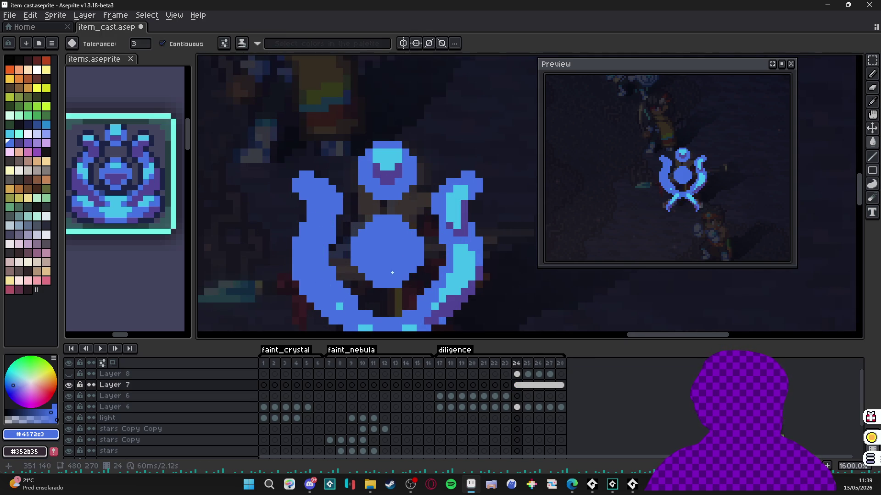
click(443, 301)
click(444, 310)
click(434, 305)
click(454, 202)
click(459, 229)
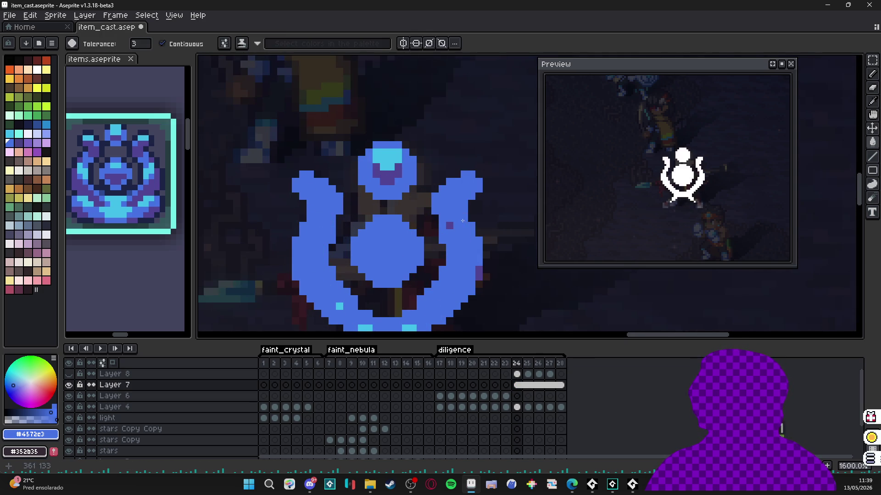
click(387, 177)
click(387, 158)
Step: Fill the lower legs' cyan and the stray cyan and purple patches blue
drag(417, 240, 444, 107)
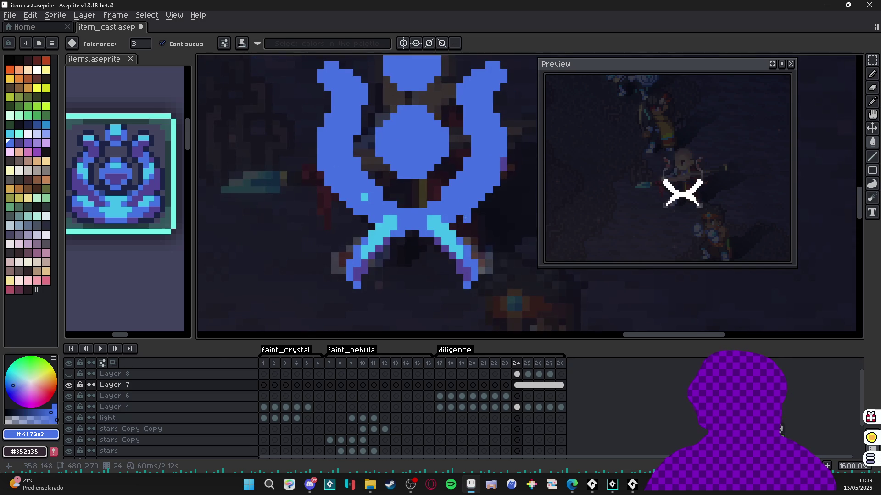
click(431, 218)
click(385, 220)
click(365, 199)
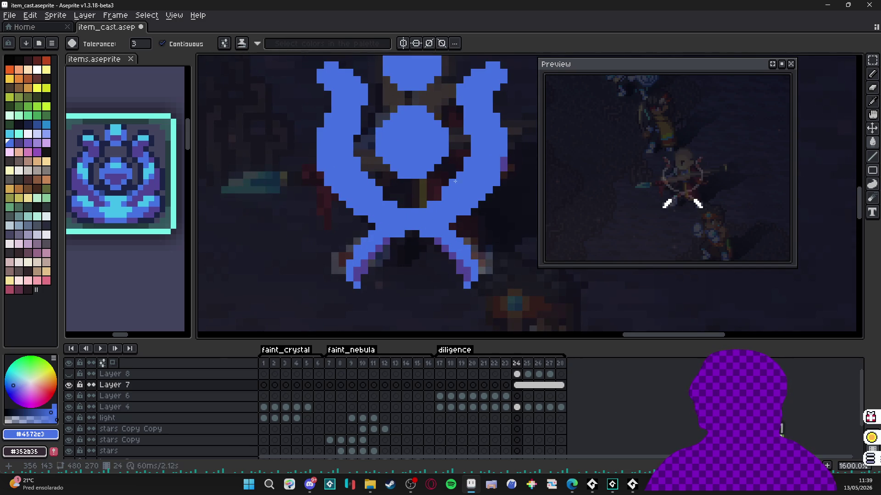
click(502, 163)
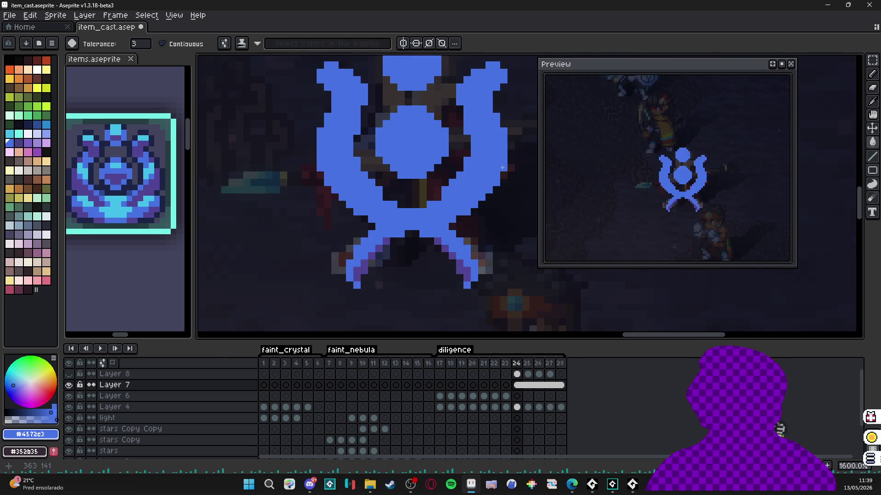
Step: Pencil the remaining purple pixels blue and show the white flash layer again
key(b)
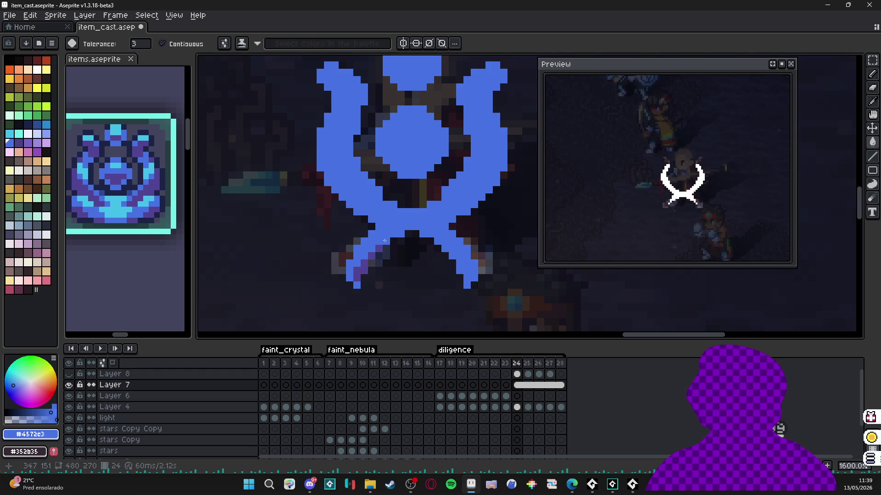
key(b)
drag(358, 270, 357, 278)
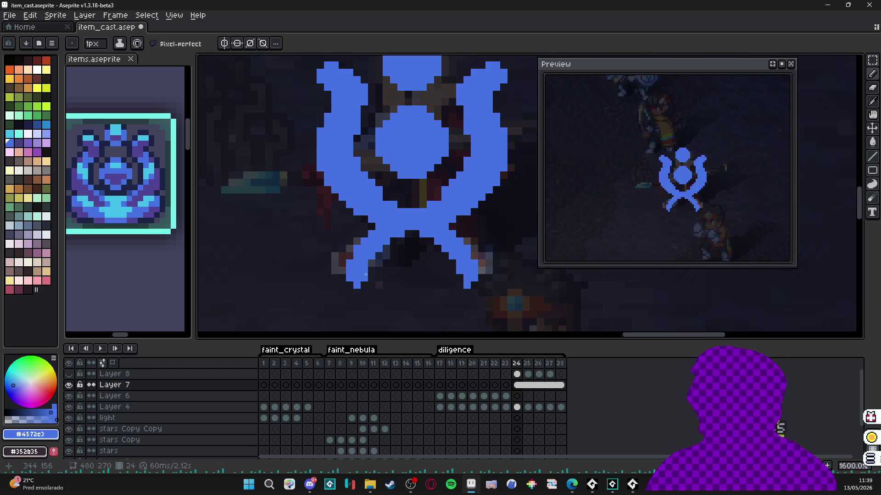
scroll(379, 271, down, 1)
click(68, 374)
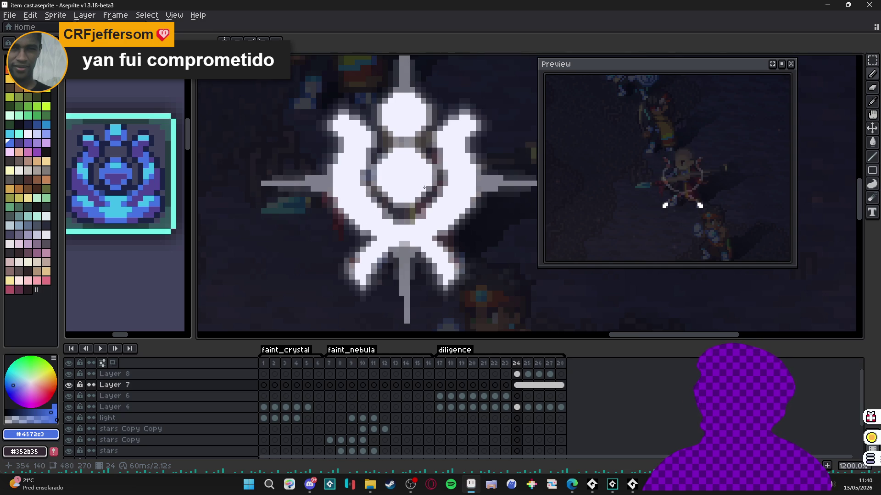
scroll(424, 187, down, 3)
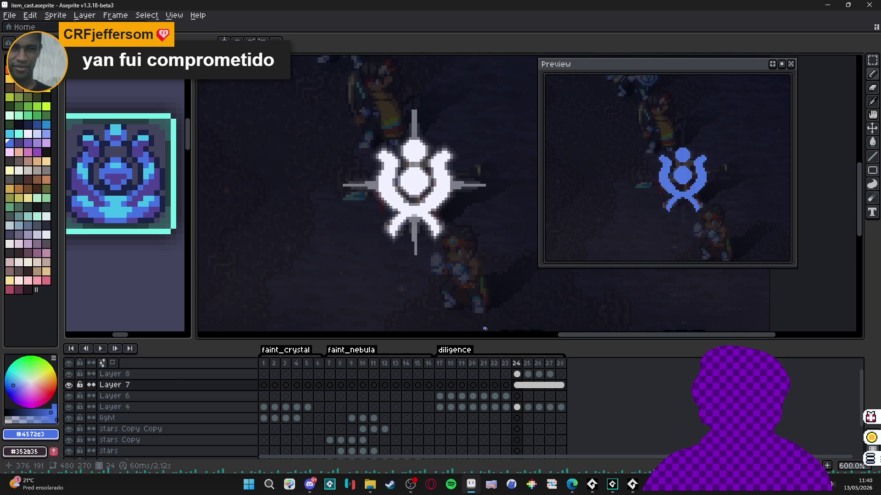
Step: Resize the flash emblem at frame 25, then enlarge the frame-26 emblem slightly
click(528, 374)
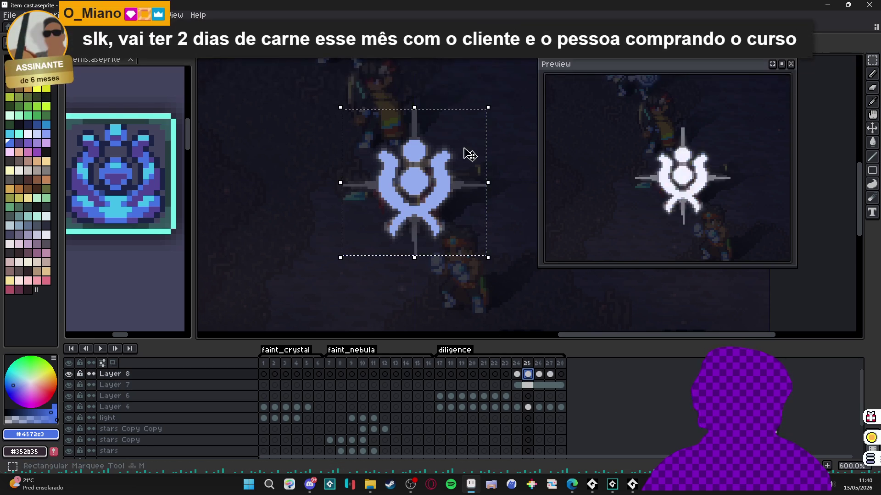
click(469, 155)
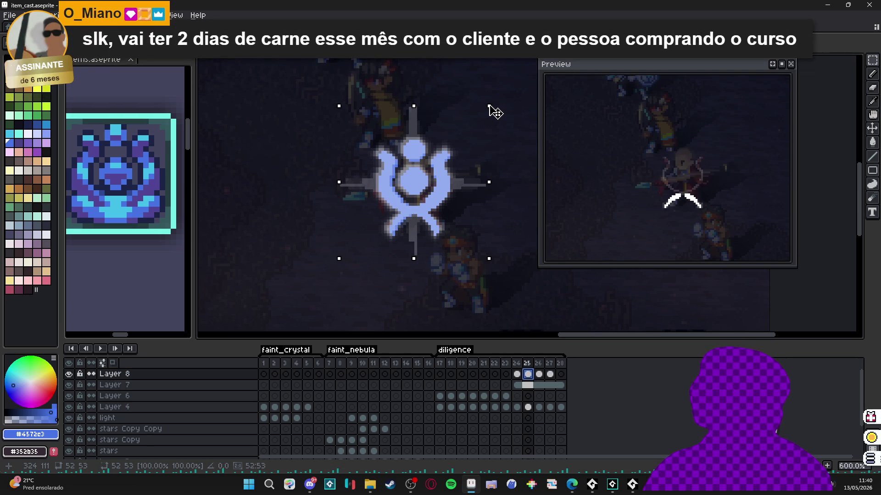
key(Return)
key(period)
key(ctrl+shift+d)
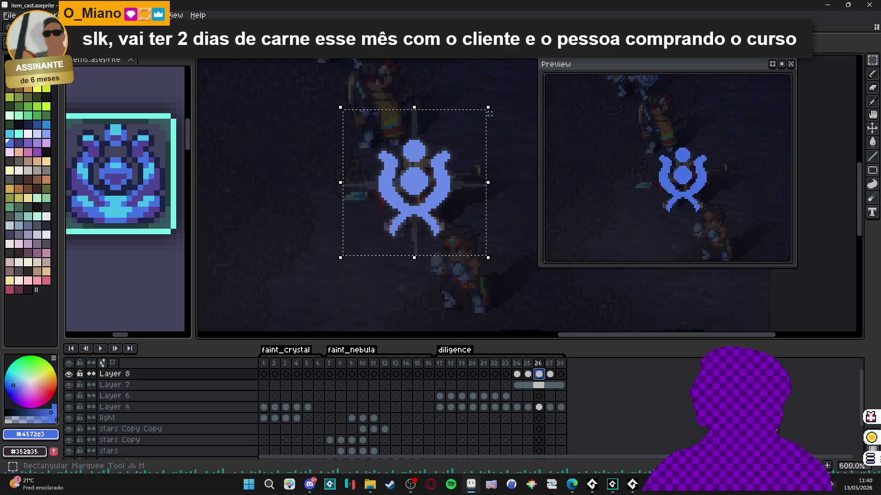
drag(486, 105, 496, 103)
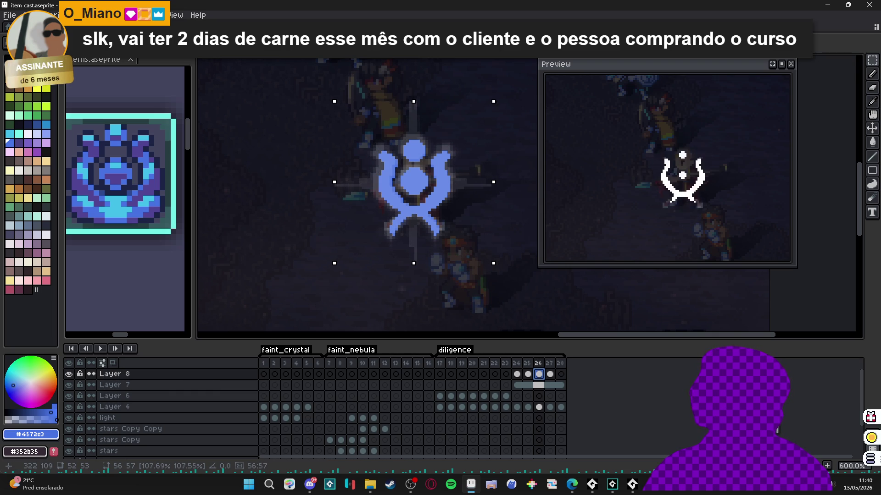
key(Return)
Step: Scale the frame-27 emblem up to about 114% and clear the selection
key(period)
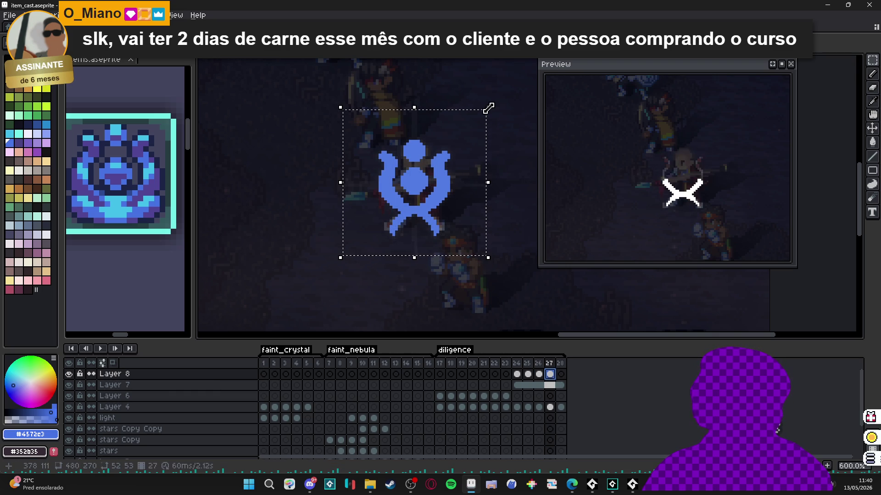
drag(487, 108, 510, 103)
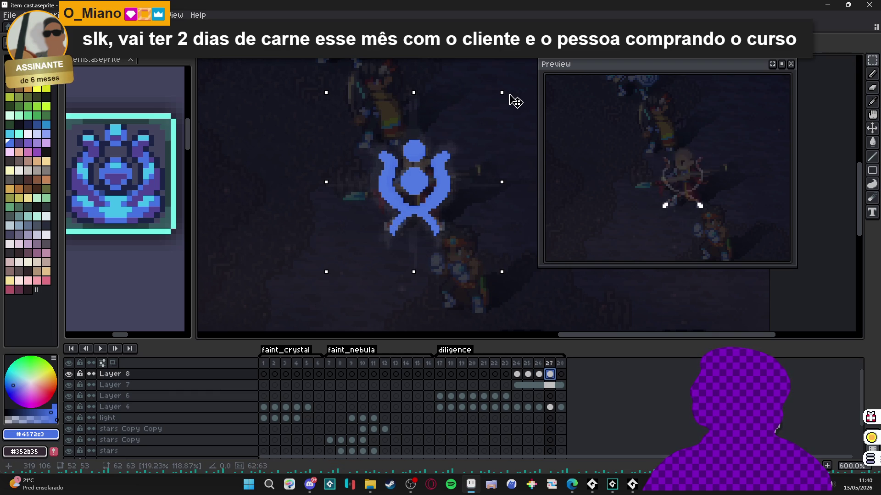
key(Return)
key(ctrl+d)
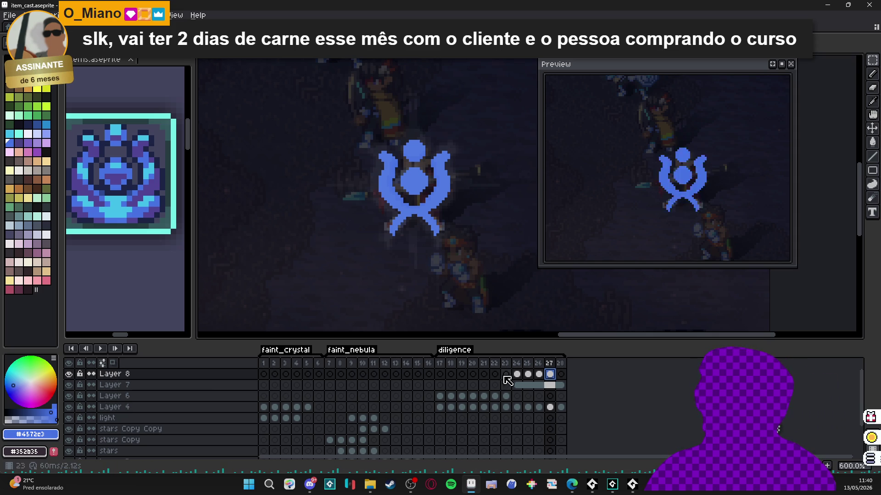
Step: Review frames 24–27, then scale the frame-25 emblem to about 104% wide and slightly taller
click(517, 374)
key(Right)
key(Right)
key(Right)
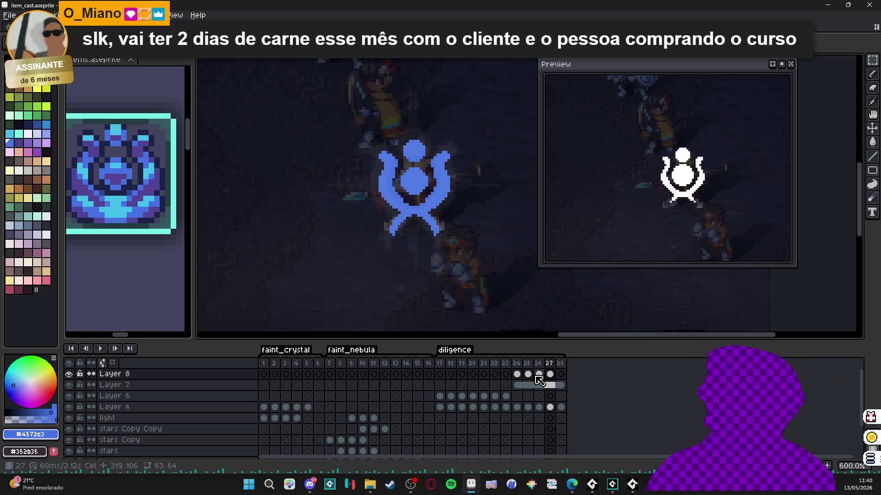
click(539, 375)
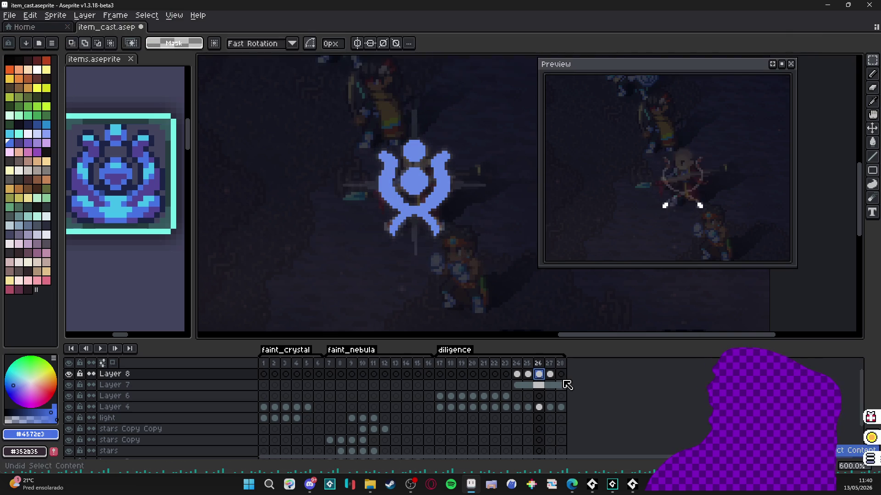
key(Left)
key(Left)
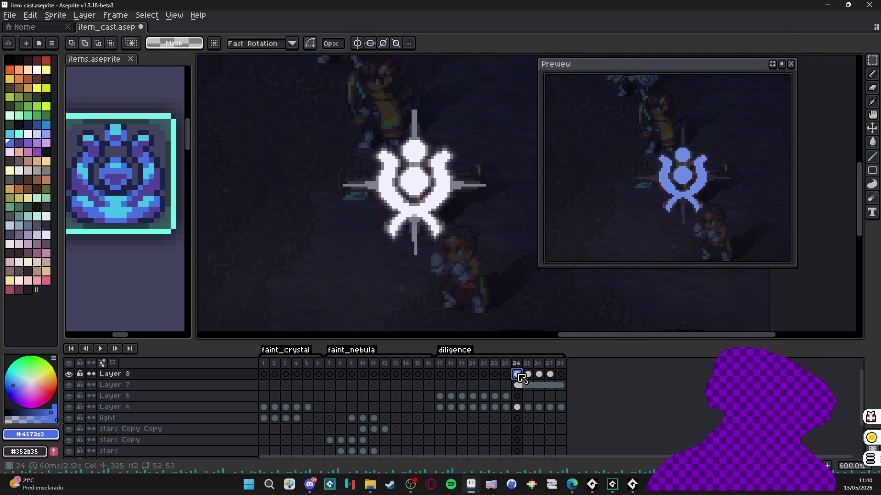
click(528, 375)
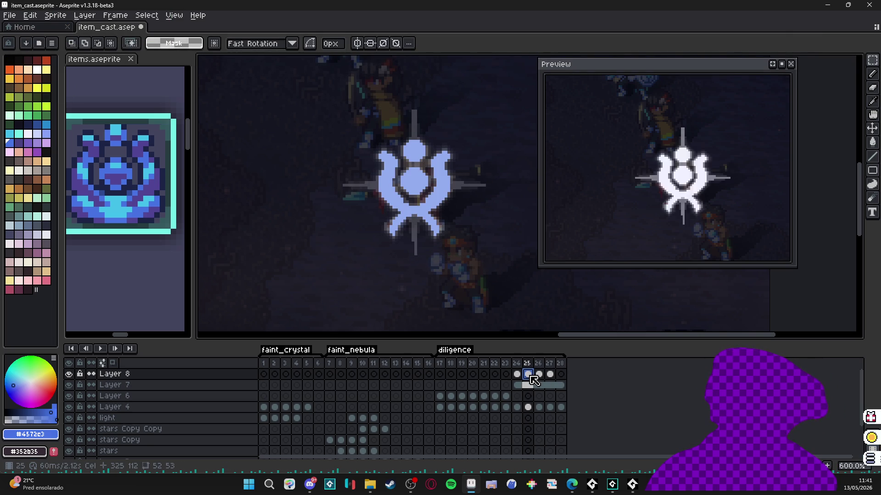
click(517, 375)
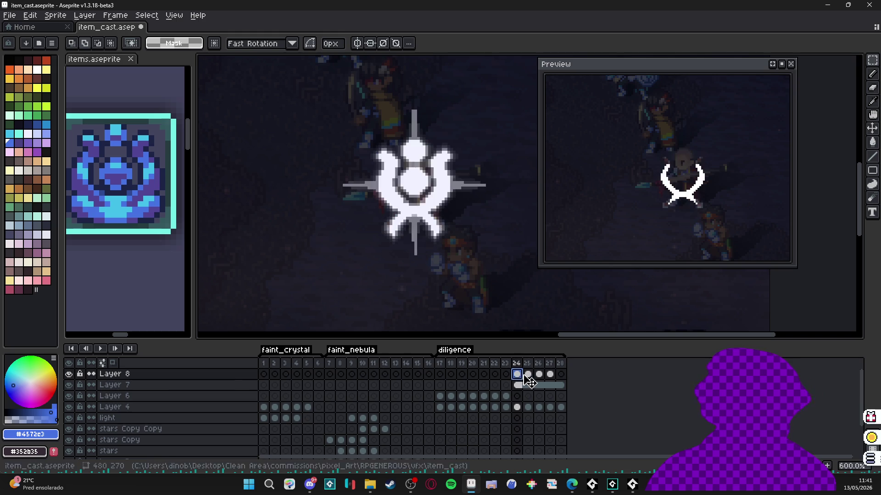
click(528, 375)
key(m)
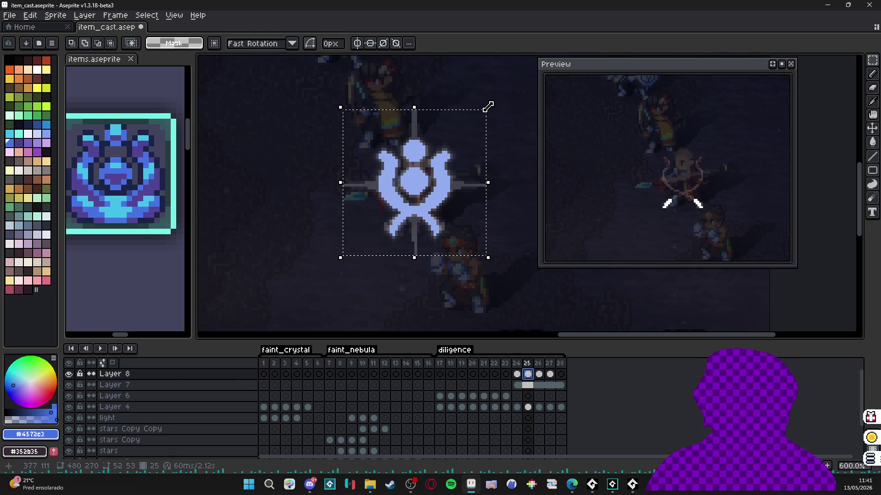
drag(492, 184, 495, 189)
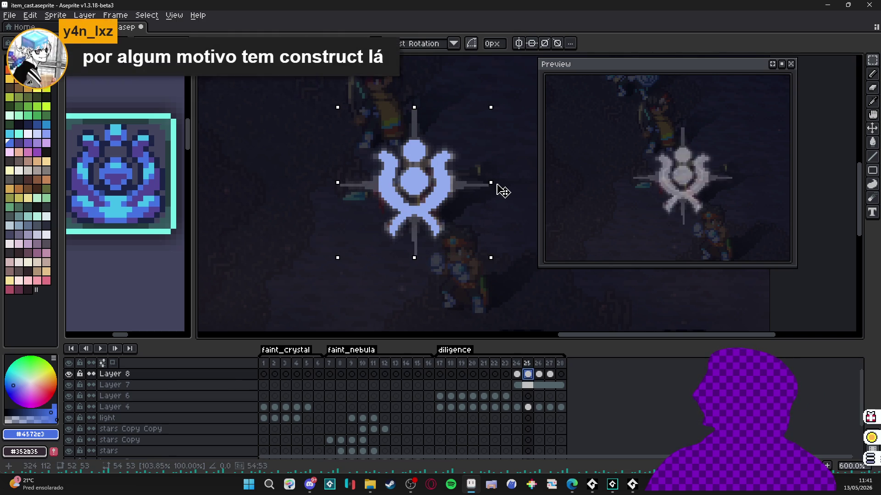
drag(415, 105, 419, 101)
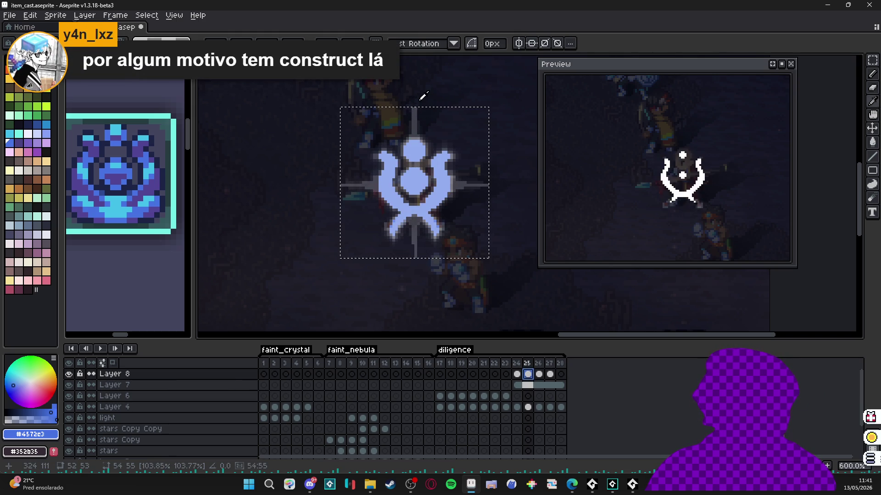
key(Return)
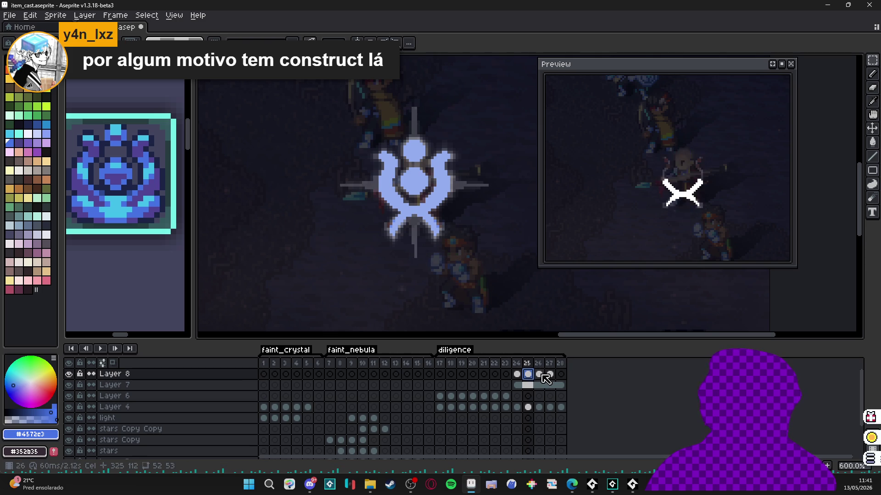
Step: Enlarge the frame-26 emblem to 57 px tall and 56 px wide
click(546, 379)
key(ctrl+shift+d)
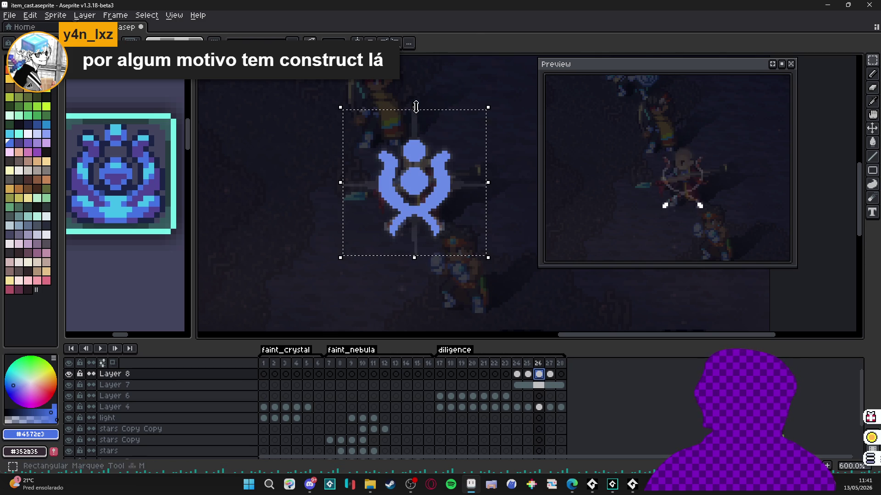
drag(423, 110, 425, 108)
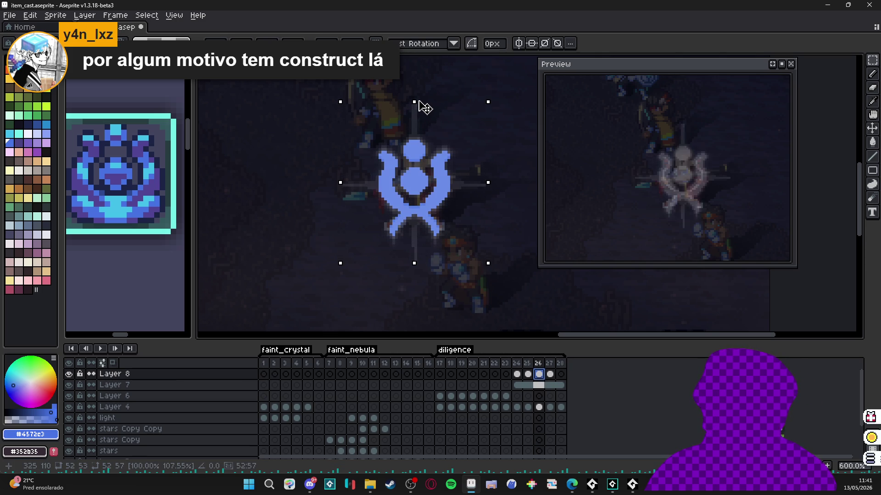
drag(486, 185, 498, 190)
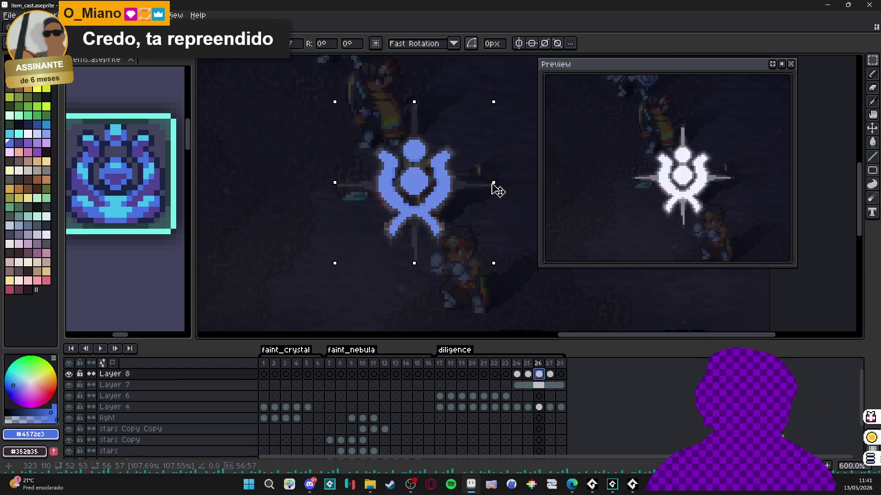
key(Return)
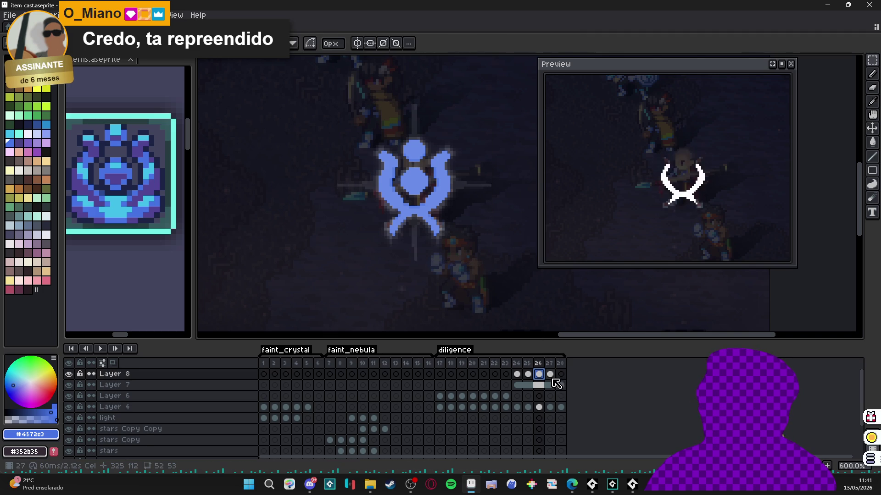
Step: Stretch the frame-27 emblem taller and widen it to about 111%
click(552, 376)
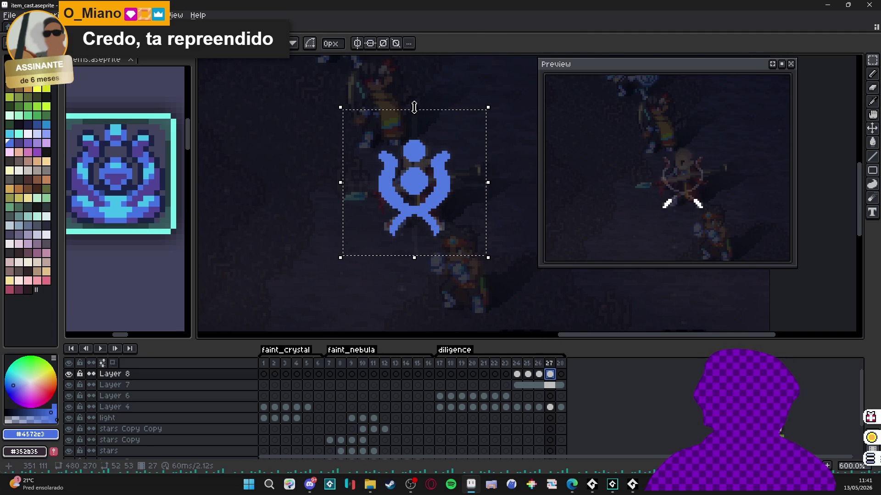
drag(414, 108, 419, 99)
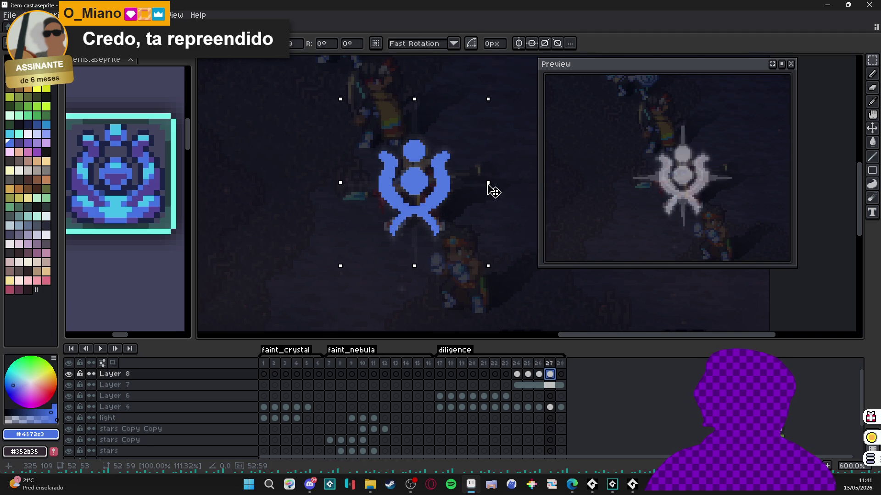
drag(497, 189, 494, 181)
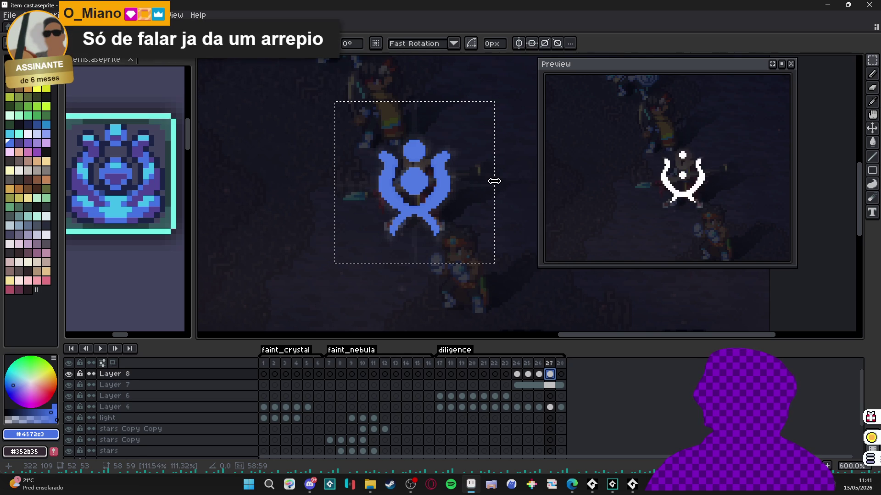
key(Return)
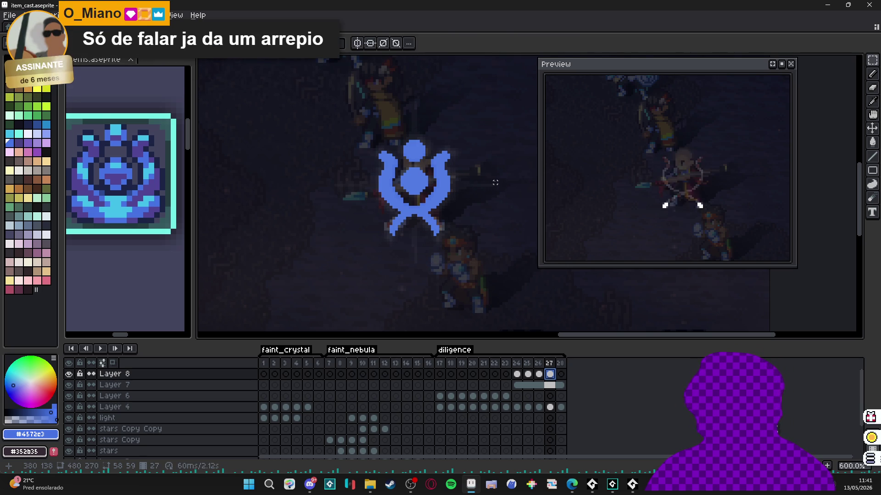
Step: Clear the selection and set the foreground colour to teal #73cfc8
key(ctrl+d)
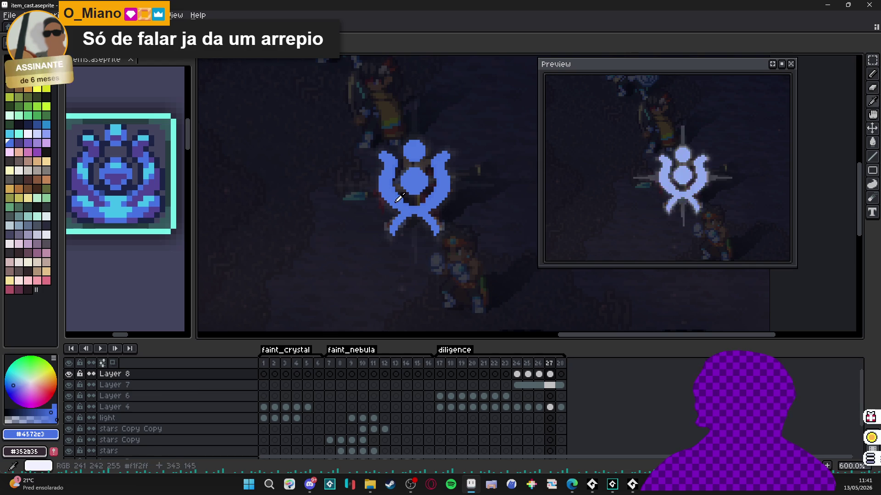
click(19, 134)
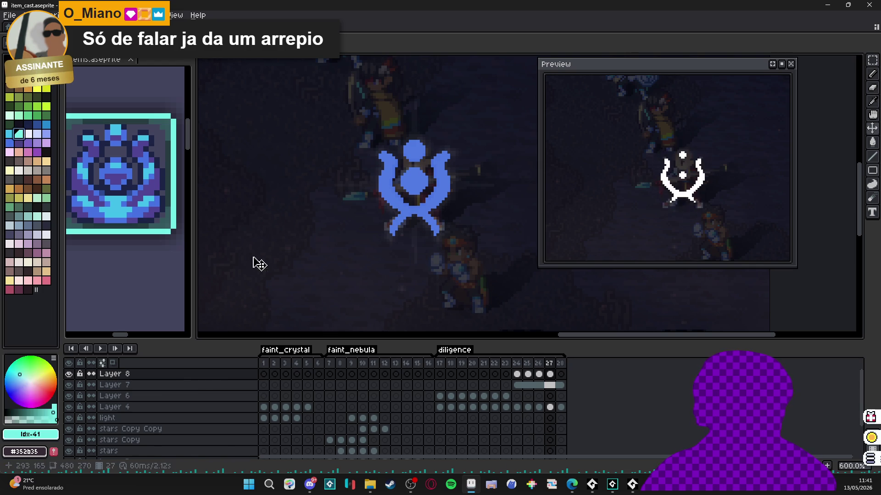
alt+click(152, 231)
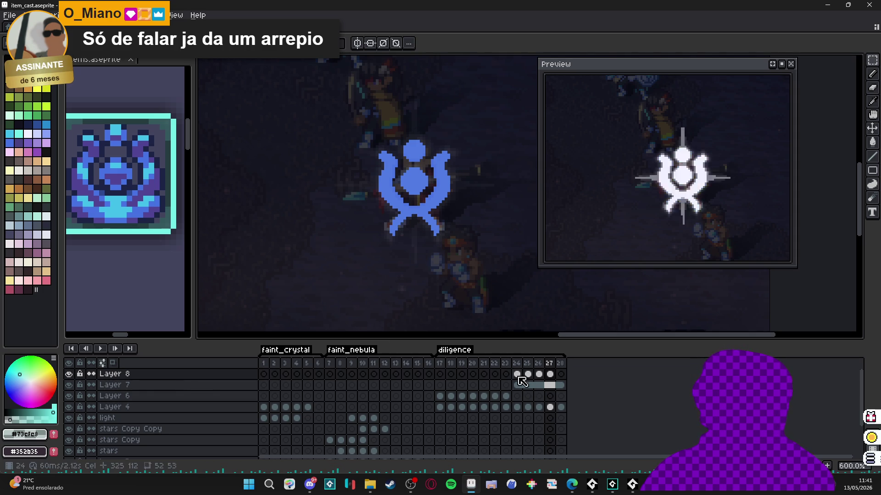
Step: Select the area around the emblem and apply a teal outline
key(m)
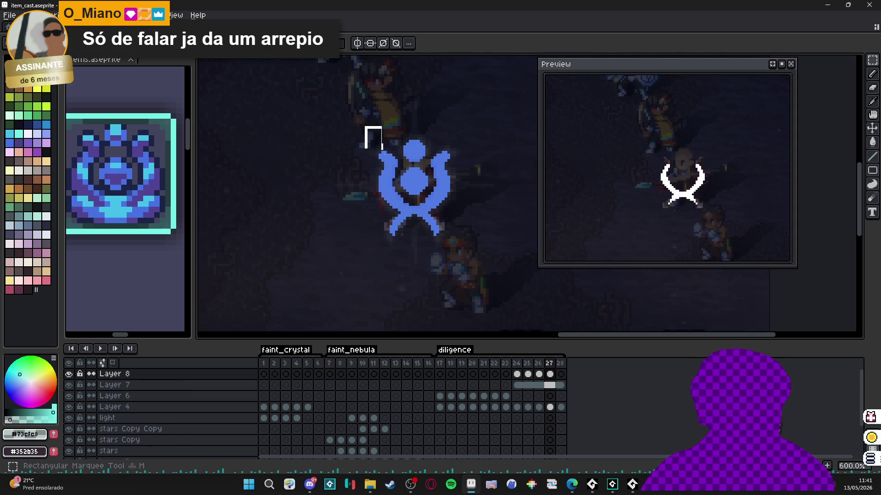
drag(366, 127, 471, 257)
key(shift+o)
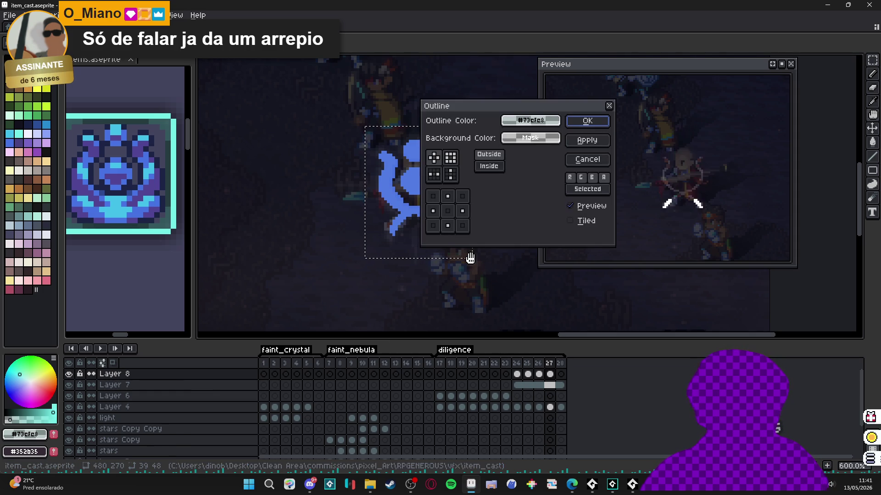
click(592, 121)
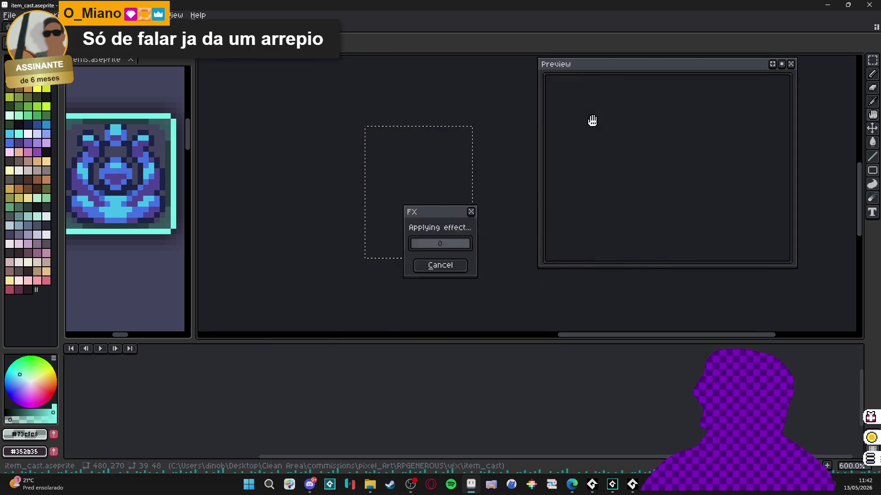
Step: Give Layer 7's emblem in frames 24–28 a blue outline sampled from the emblem, then deselect
click(518, 386)
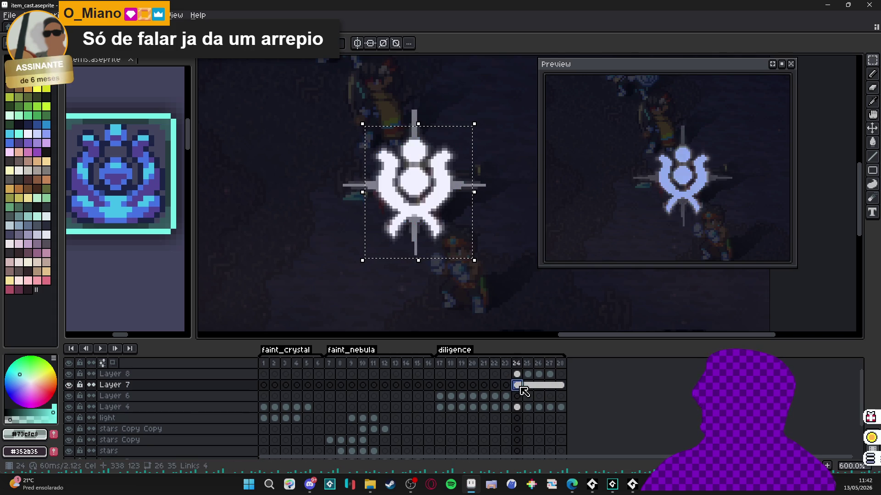
drag(521, 388, 569, 383)
scroll(434, 205, up, 4)
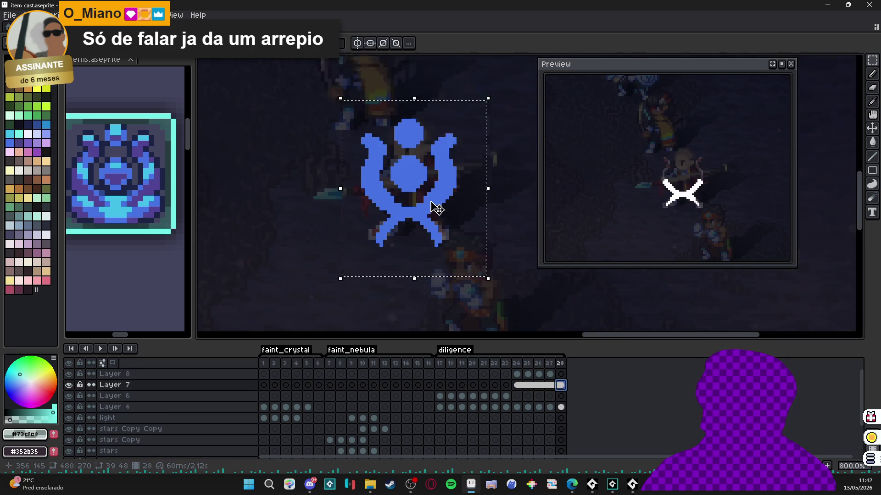
alt+click(448, 192)
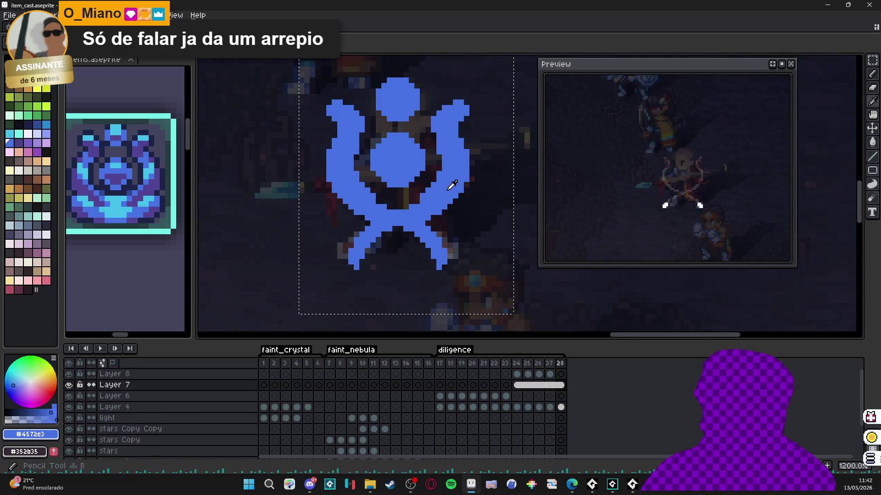
key(shift+o)
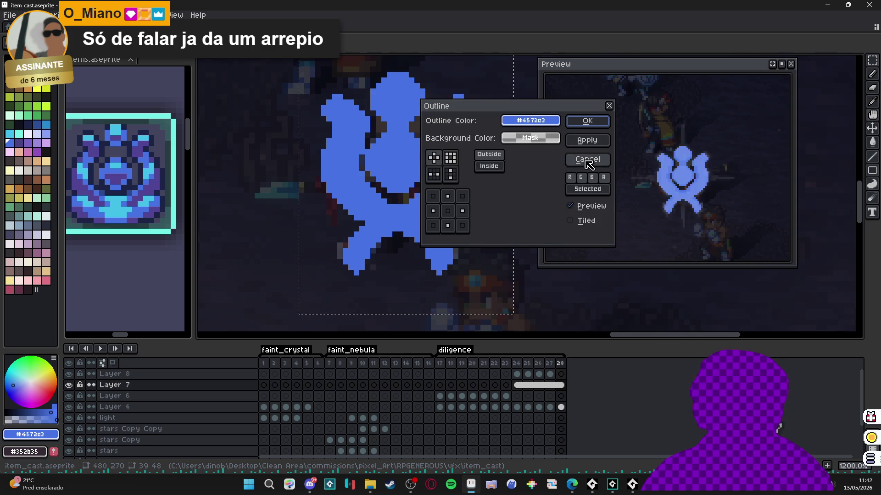
click(569, 159)
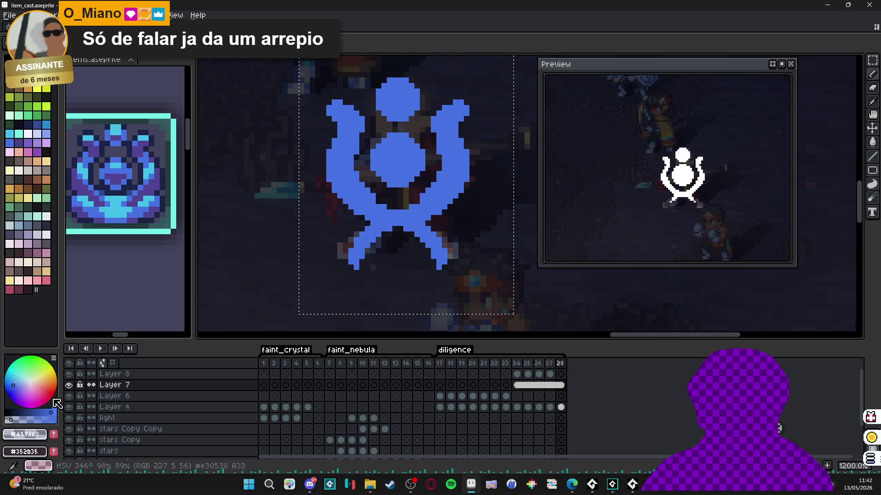
key(shift+o)
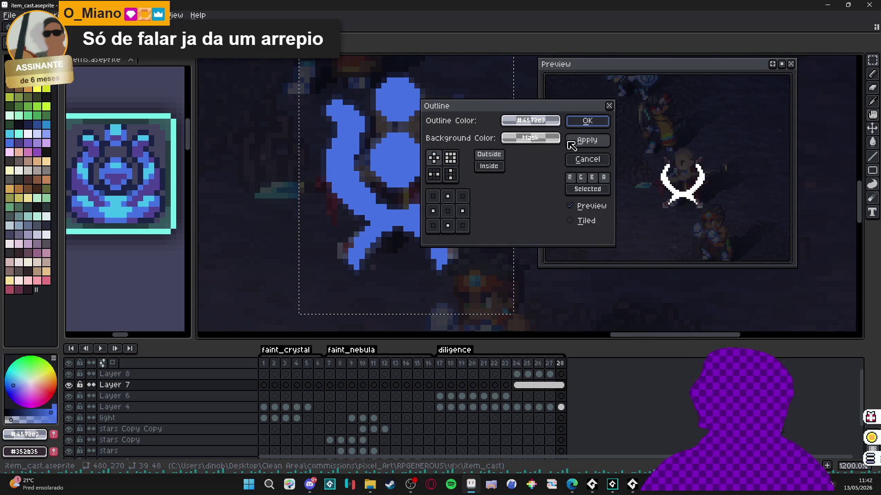
click(590, 120)
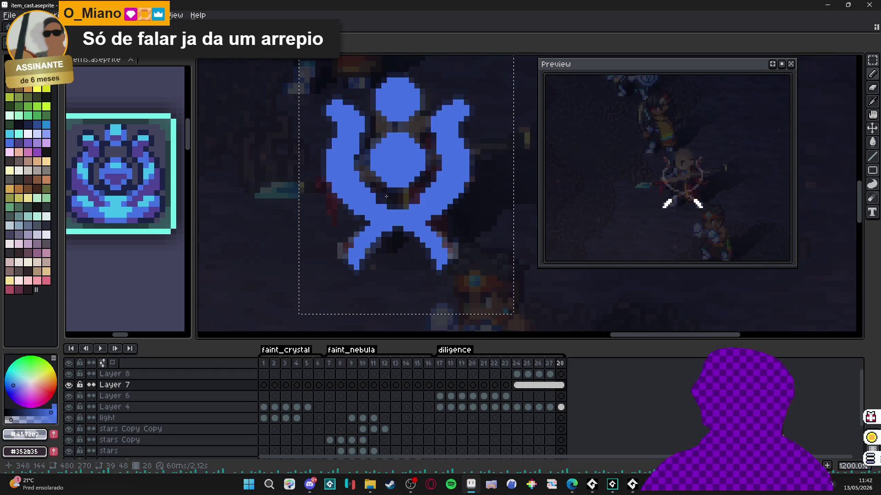
scroll(387, 196, down, 3)
key(ctrl+d)
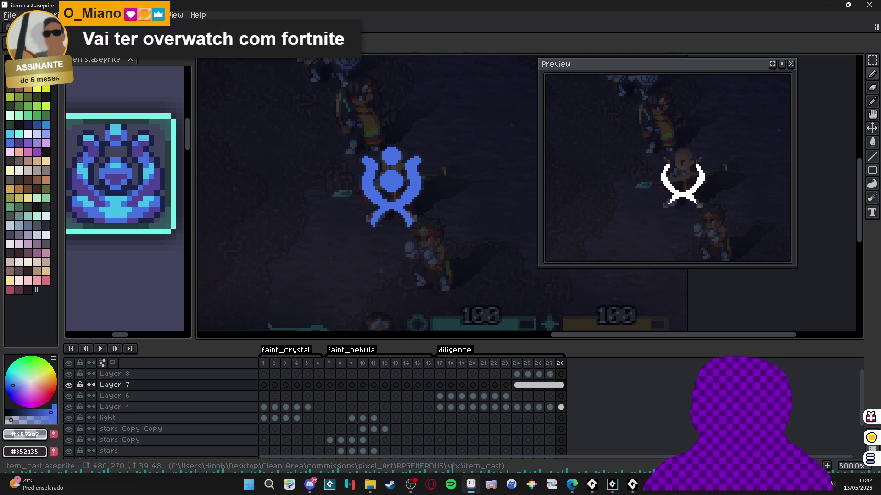
click(560, 363)
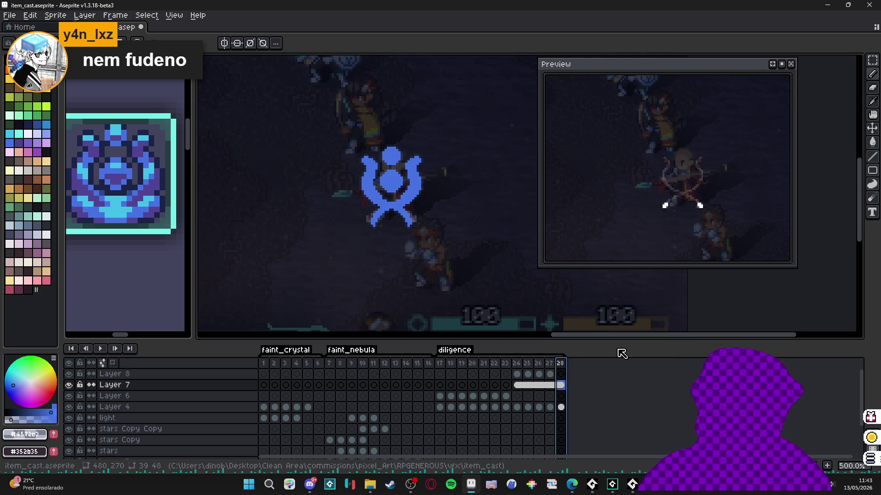
click(517, 364)
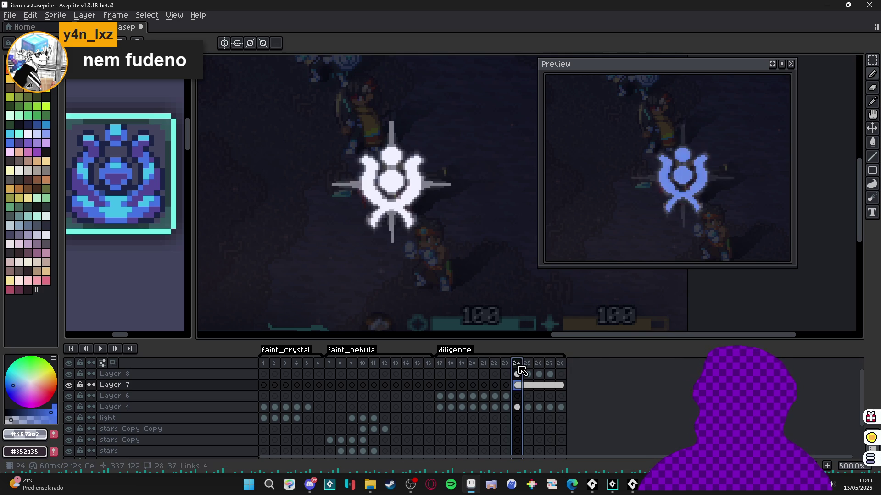
click(528, 364)
click(549, 366)
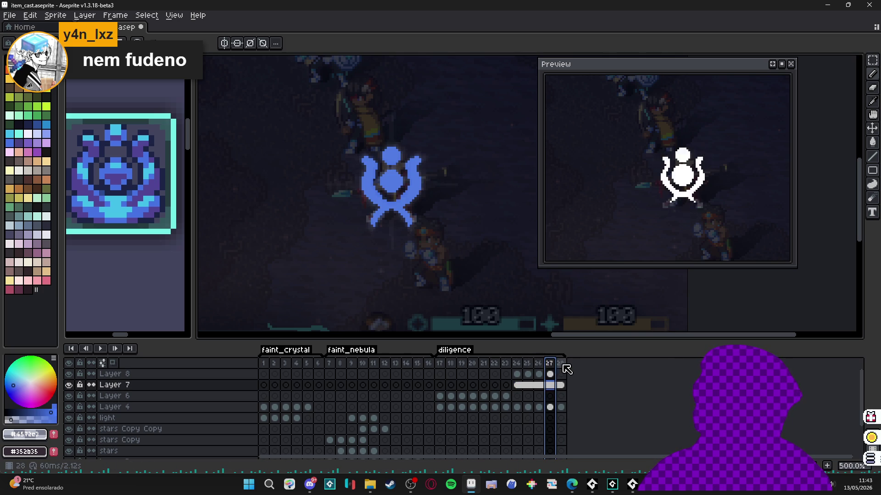
click(561, 365)
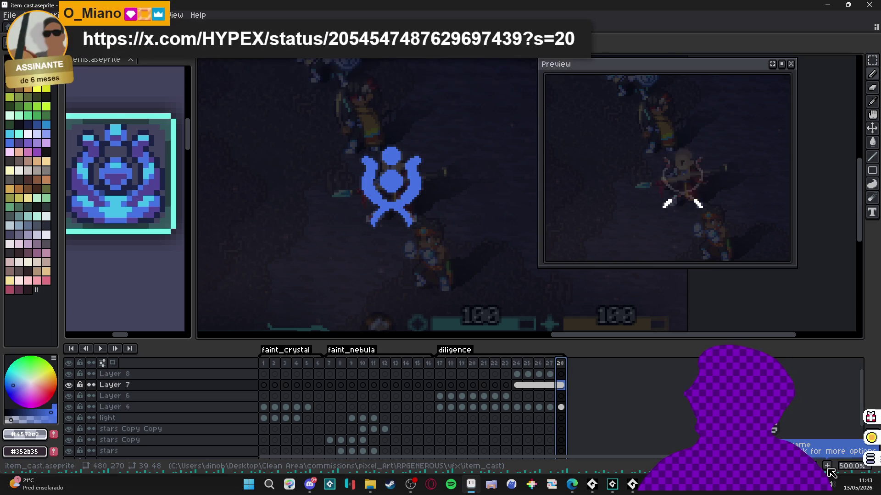
Step: Add frames up to 34, fading the Layer 7 emblem cel from 50% through 22% to 2% opacity
key(alt+n)
key(alt+n)
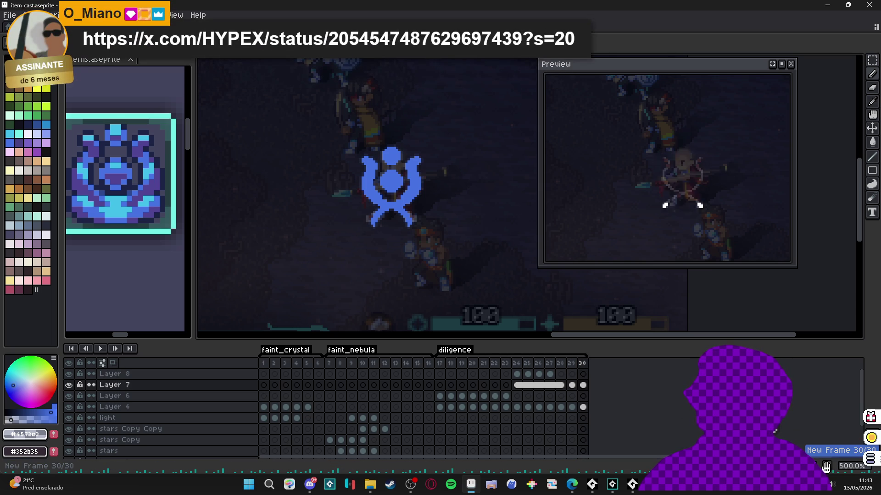
double_click(584, 385)
click(529, 363)
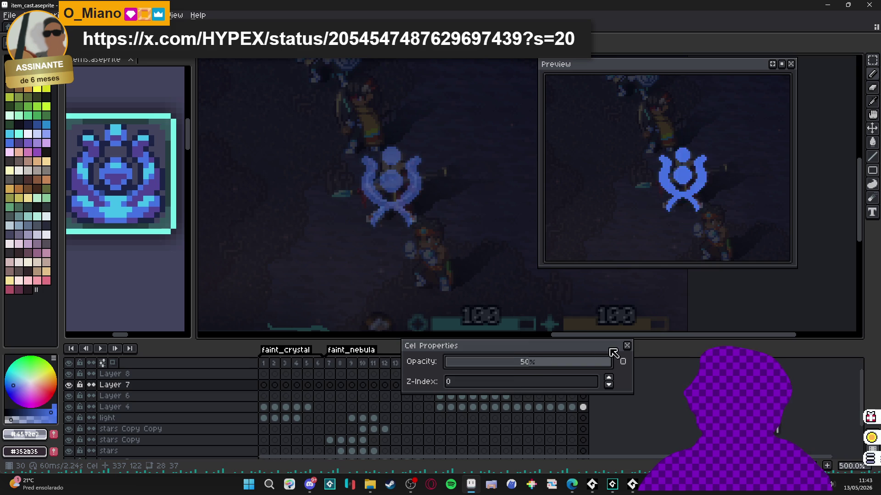
click(627, 348)
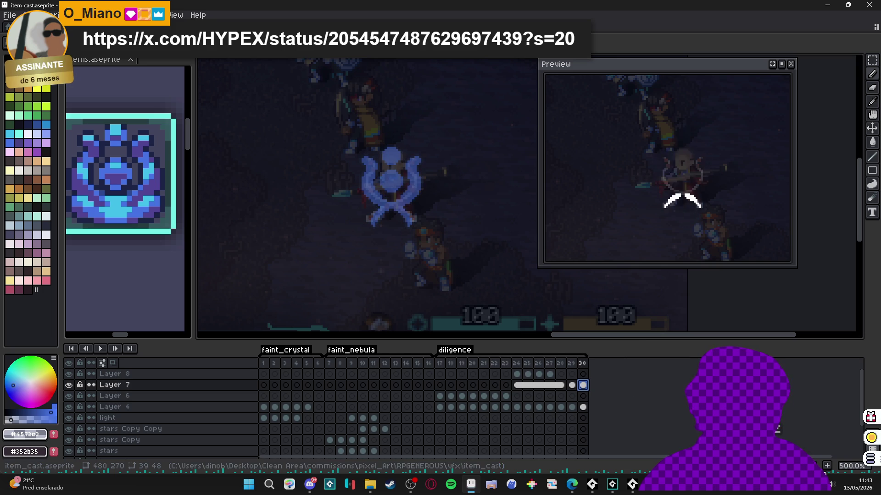
key(alt+n)
double_click(594, 385)
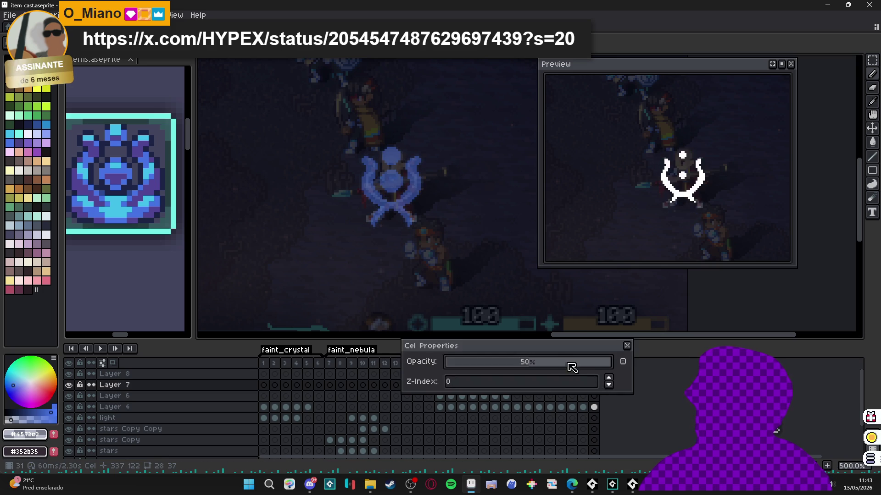
drag(508, 370, 451, 366)
key(alt+n)
key(alt+n)
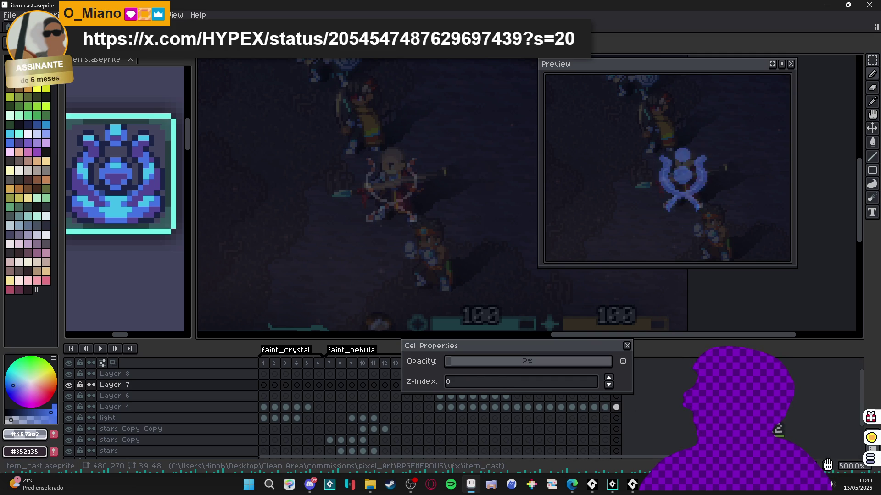
key(alt+n)
click(627, 345)
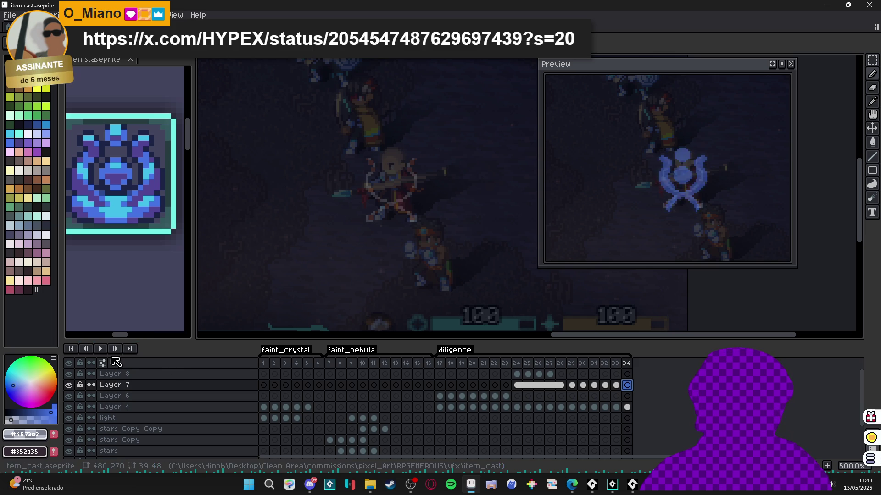
Step: Select Layer 8 and Layer 4 cels from frame 24 onward, then step back to frame 17
click(520, 374)
drag(523, 375, 553, 376)
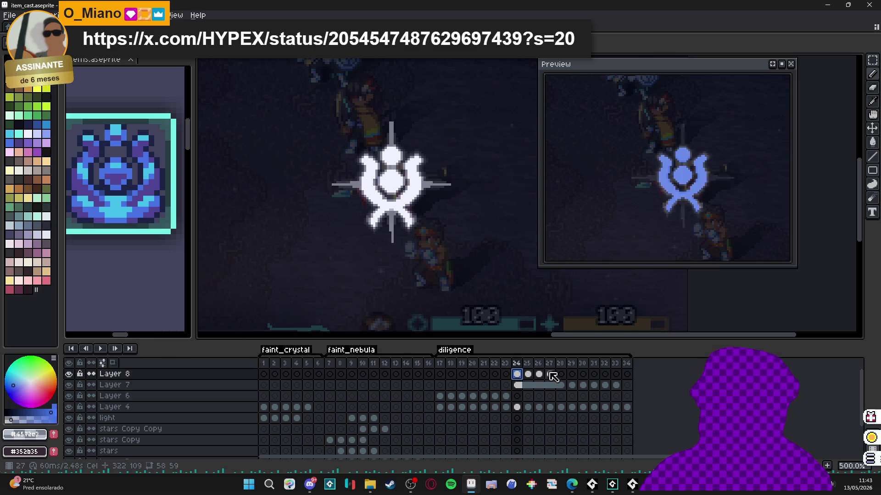
click(517, 407)
drag(520, 409, 626, 410)
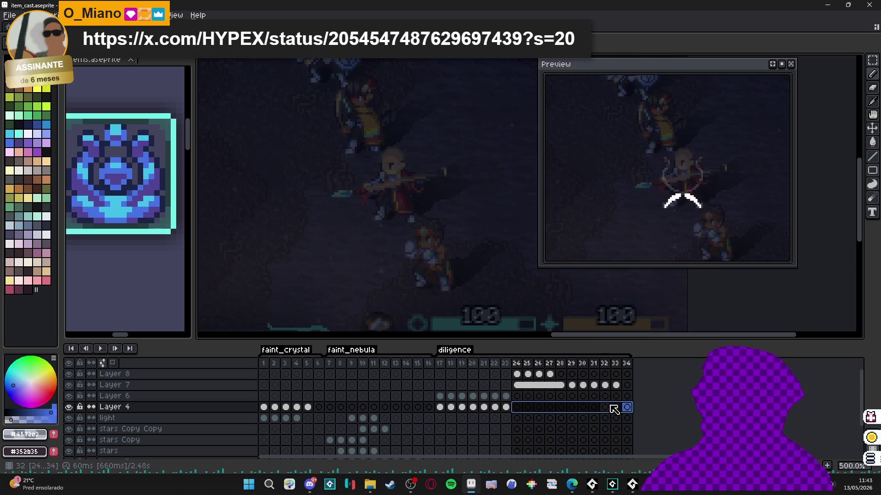
click(500, 409)
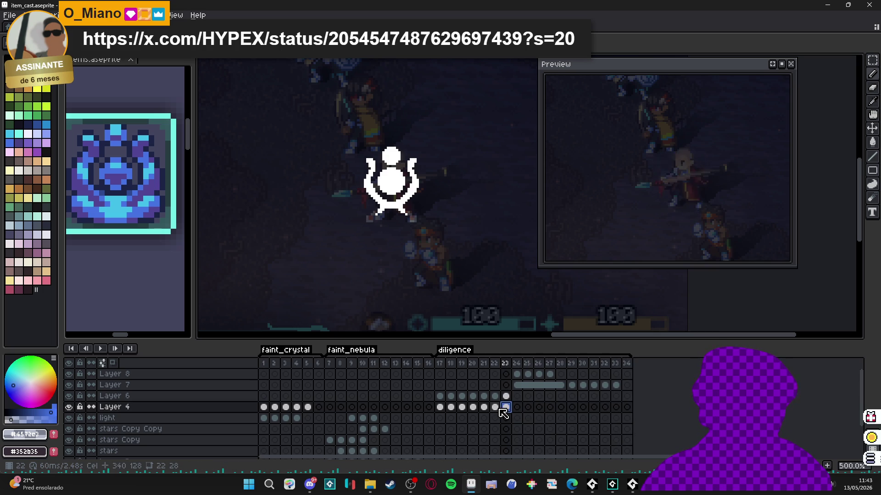
click(484, 408)
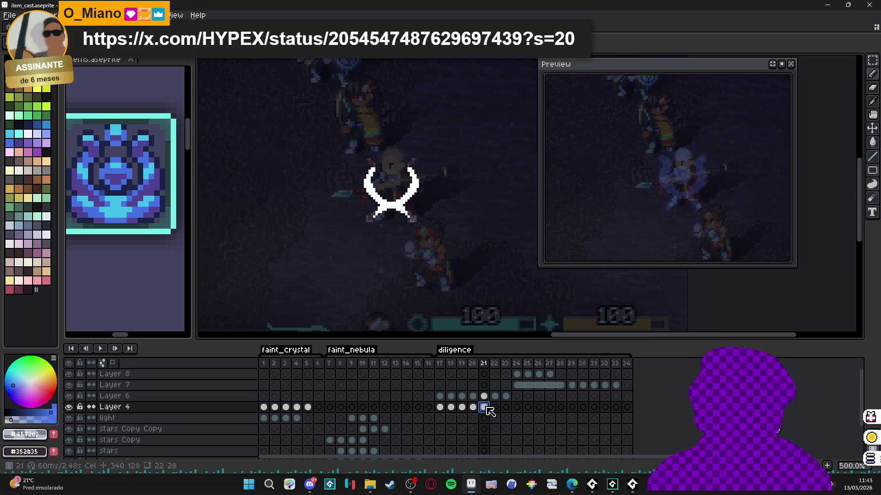
click(472, 408)
click(462, 408)
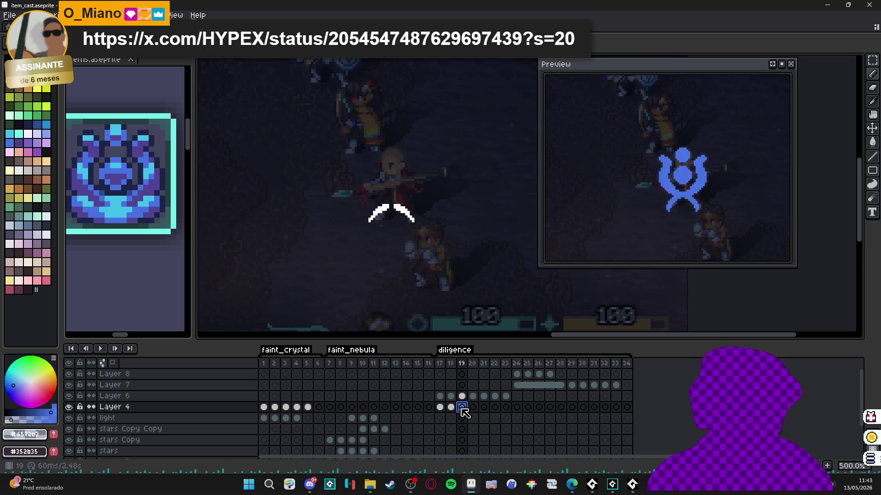
click(451, 408)
click(441, 407)
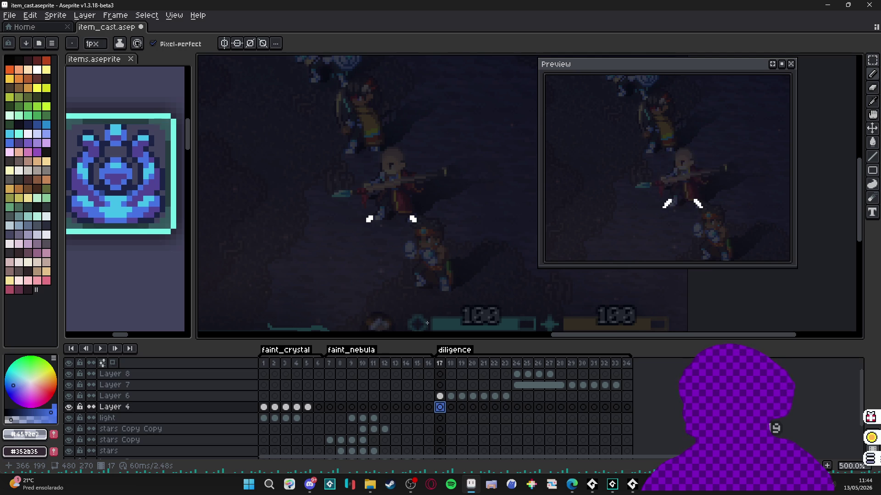
Step: Step through frames 24–33 to review the flash and fade
click(516, 363)
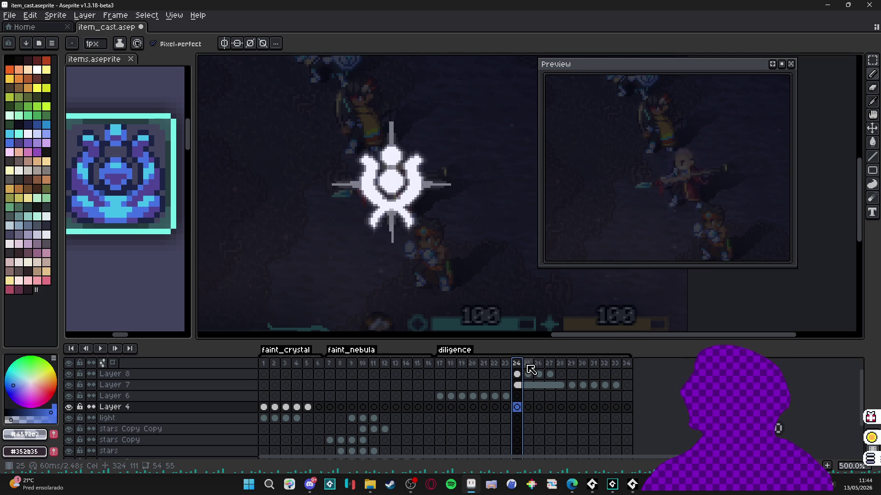
click(528, 364)
click(538, 365)
click(549, 365)
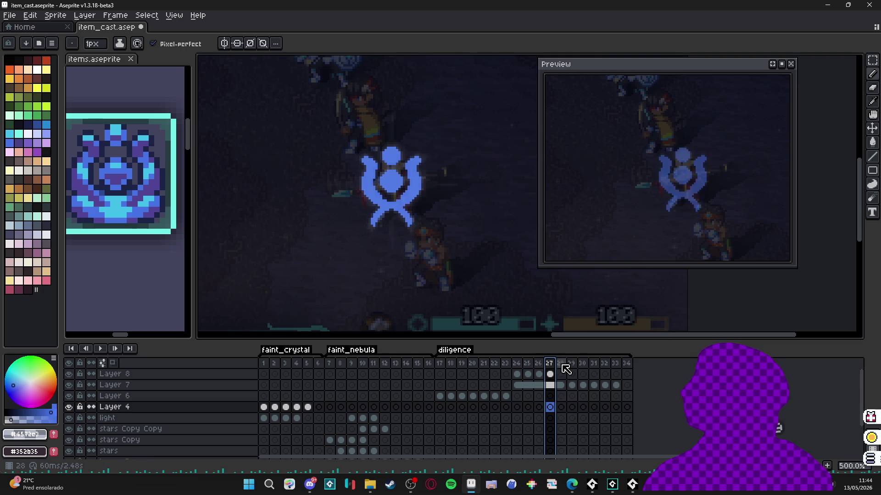
click(563, 366)
click(573, 365)
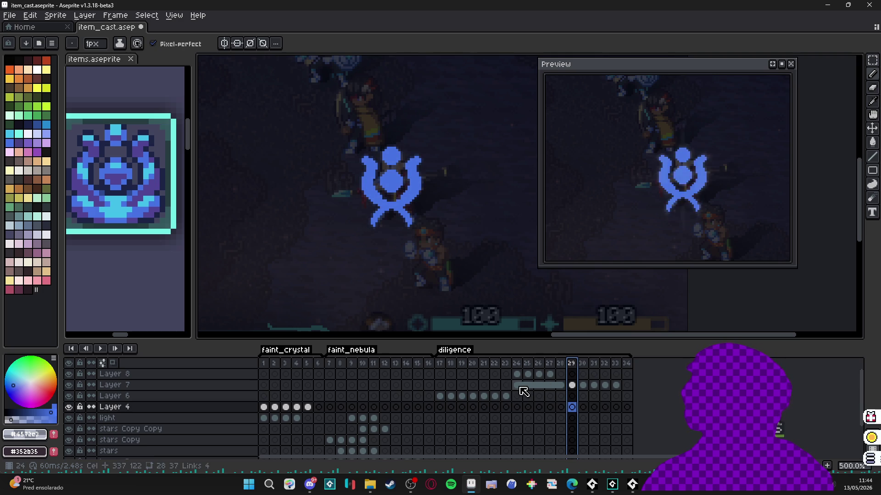
click(616, 386)
click(582, 386)
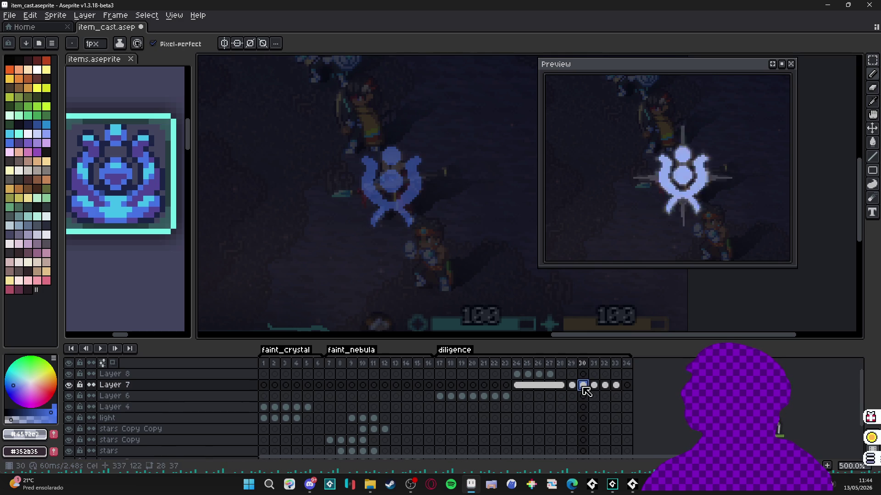
click(518, 387)
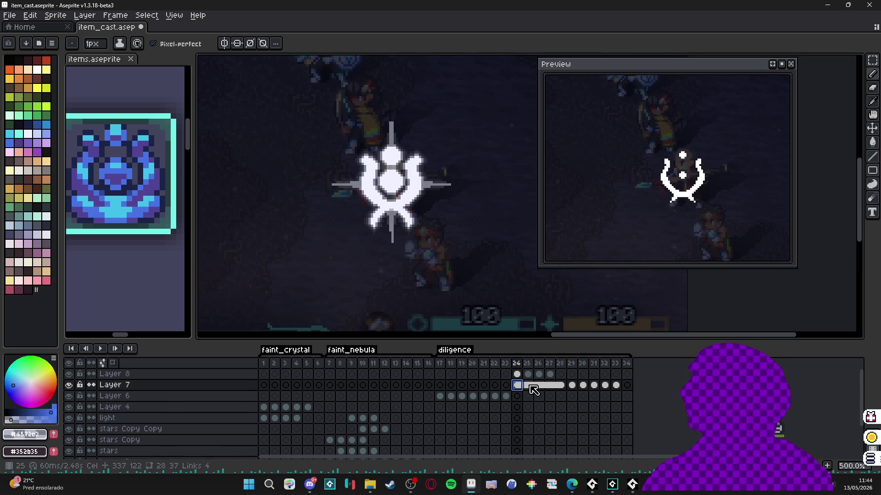
click(530, 387)
Step: Select Layer 7 at frame 24, hide Layer 8's white glow, and switch to the Move tool
click(520, 387)
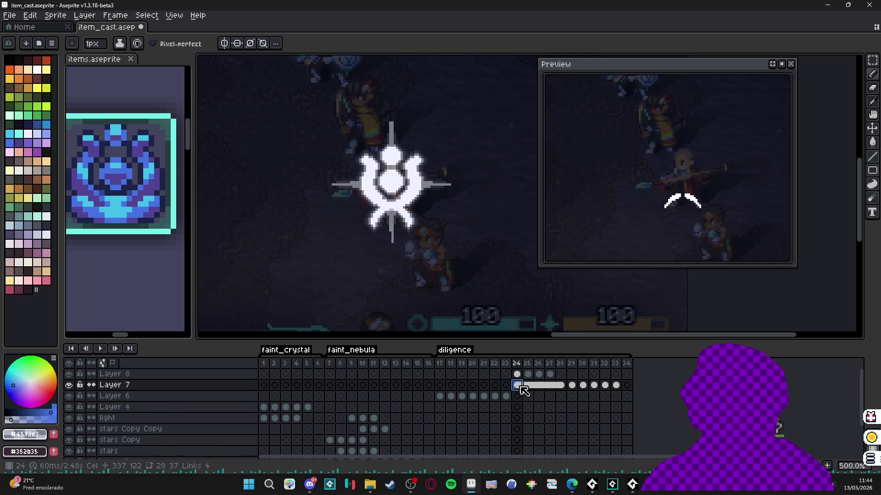
click(528, 387)
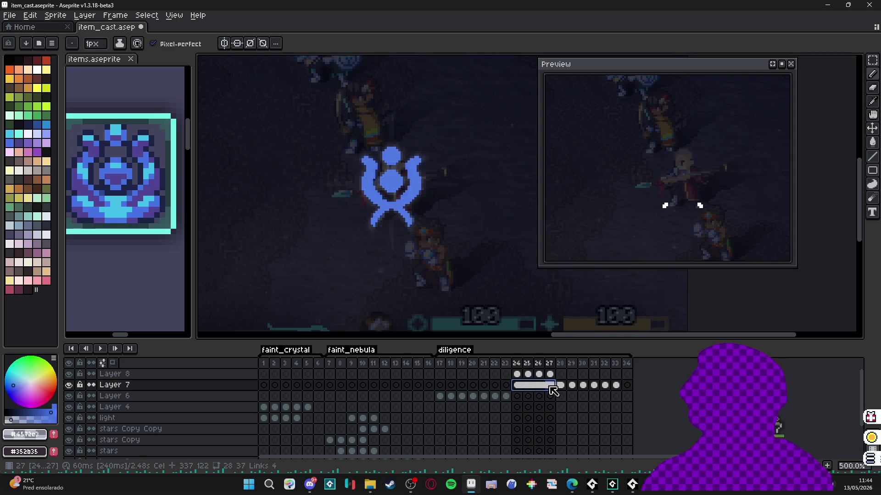
click(517, 387)
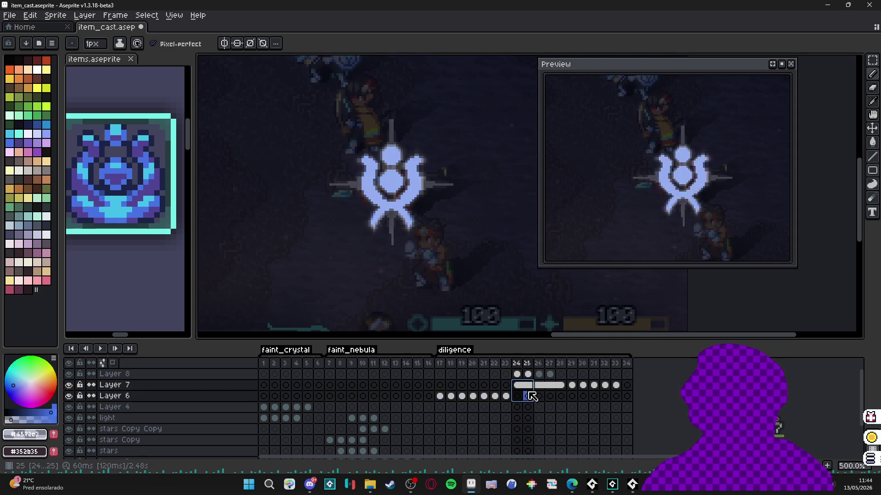
click(68, 374)
key(v)
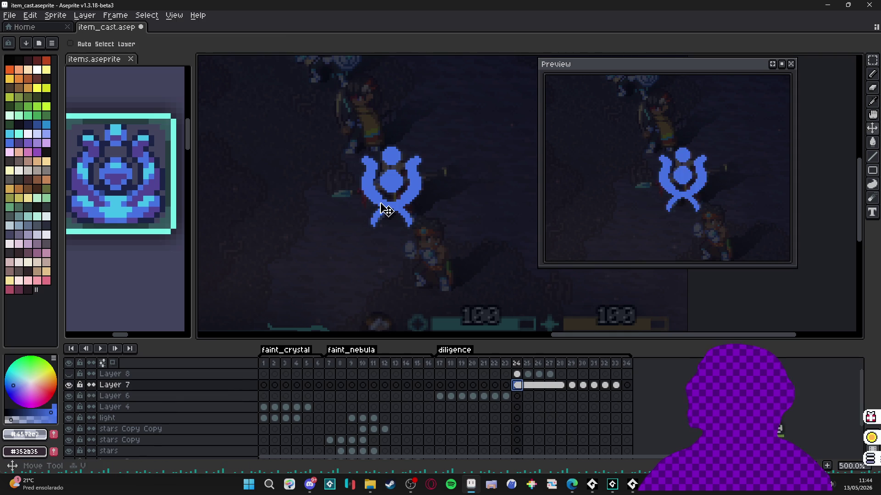
scroll(154, 193, up, 7)
Step: Sample the bright blue #4572e3 from the items reference sprite for use in item_cast
key(b)
alt+click(115, 210)
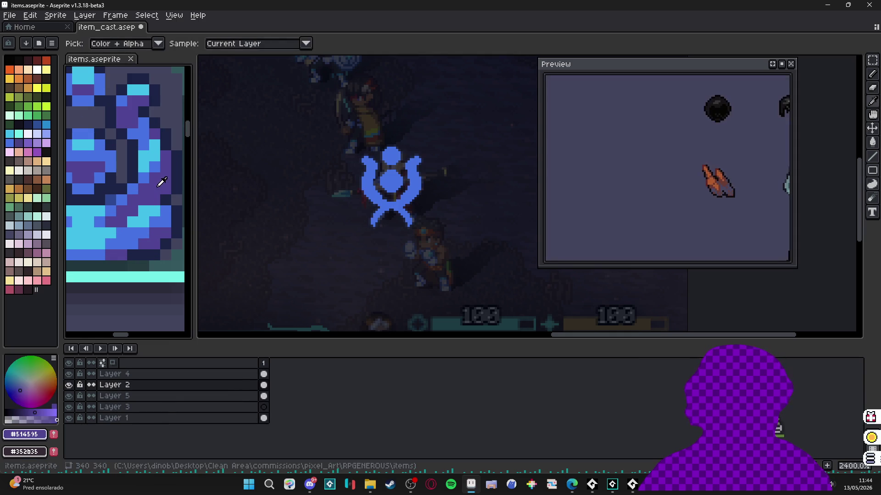
alt+right_click(161, 223)
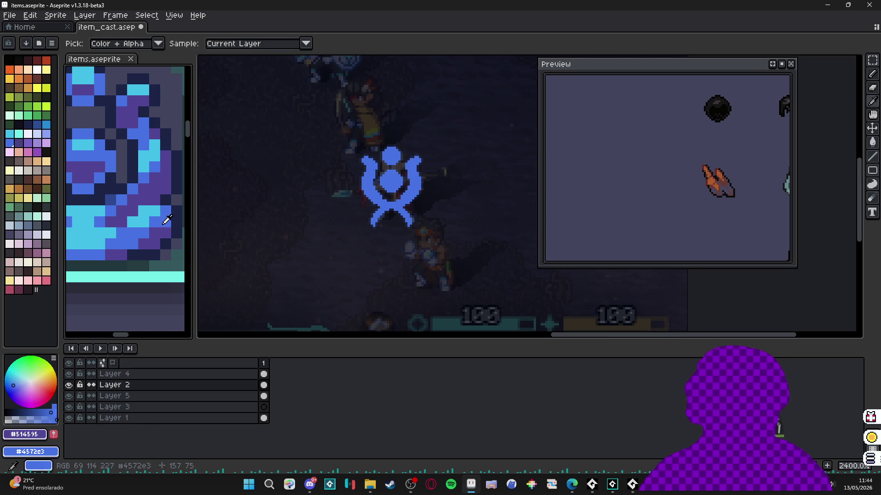
ctrl+click(409, 206)
Step: Shade the emblem with a gradient running from purple at the bottom to blue at the top
key(w)
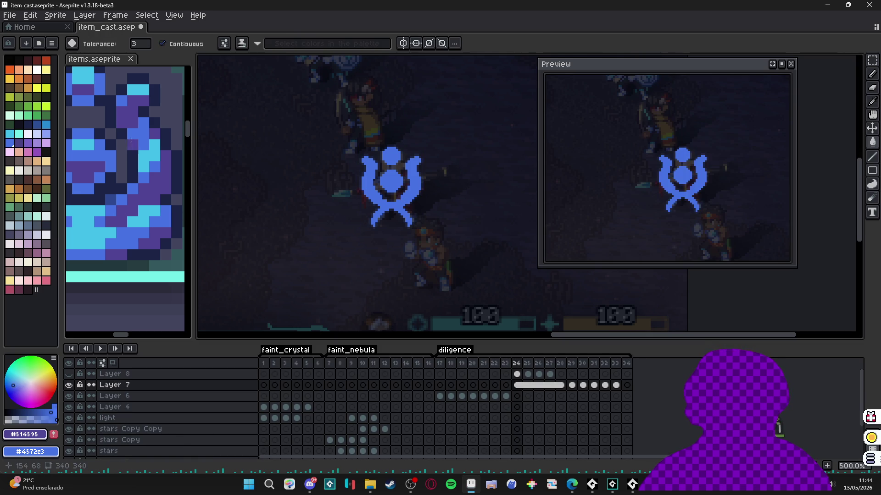
click(872, 198)
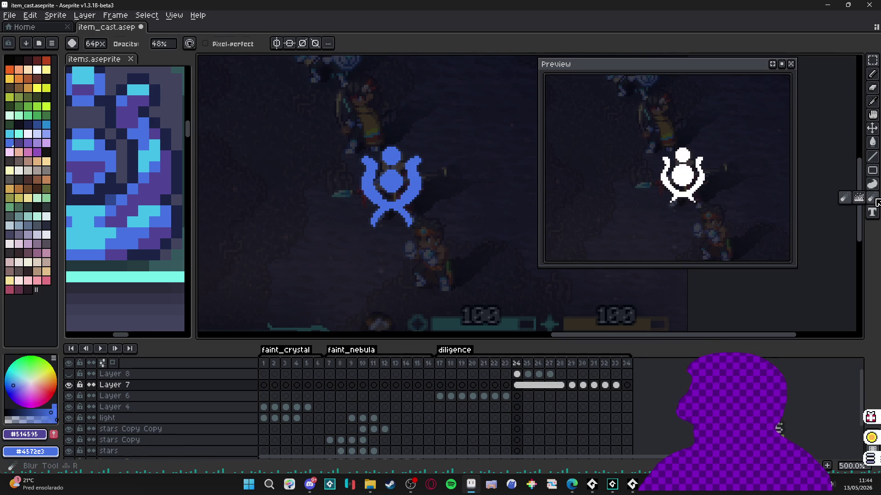
click(872, 184)
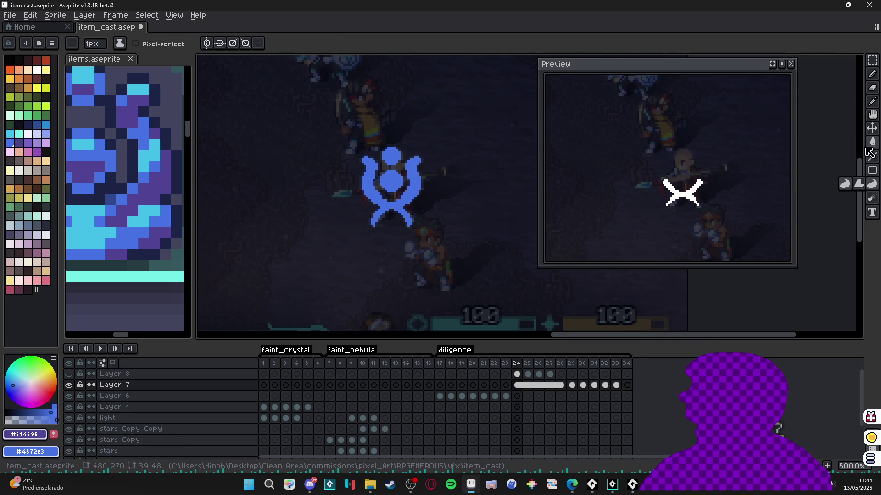
click(871, 143)
click(858, 142)
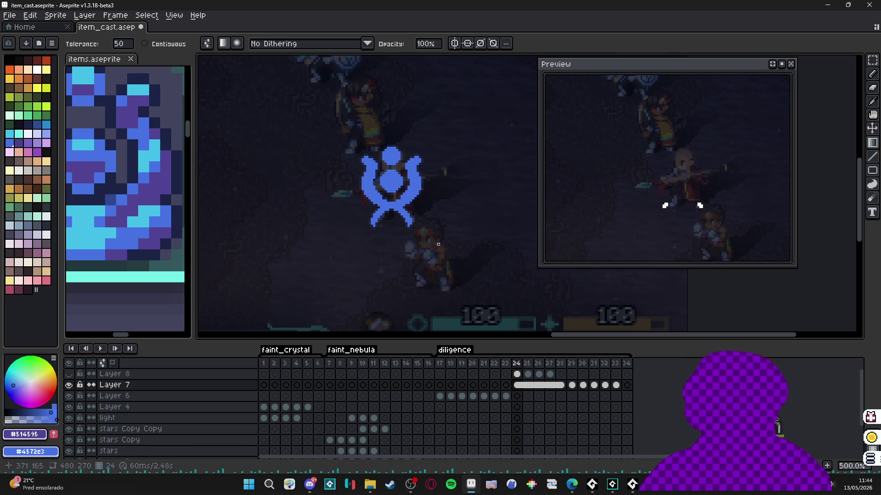
drag(398, 205, 394, 169)
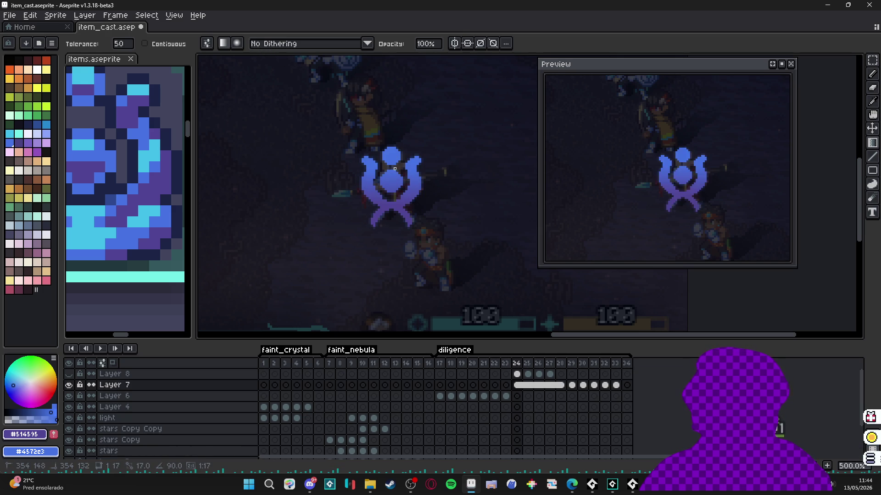
key(v)
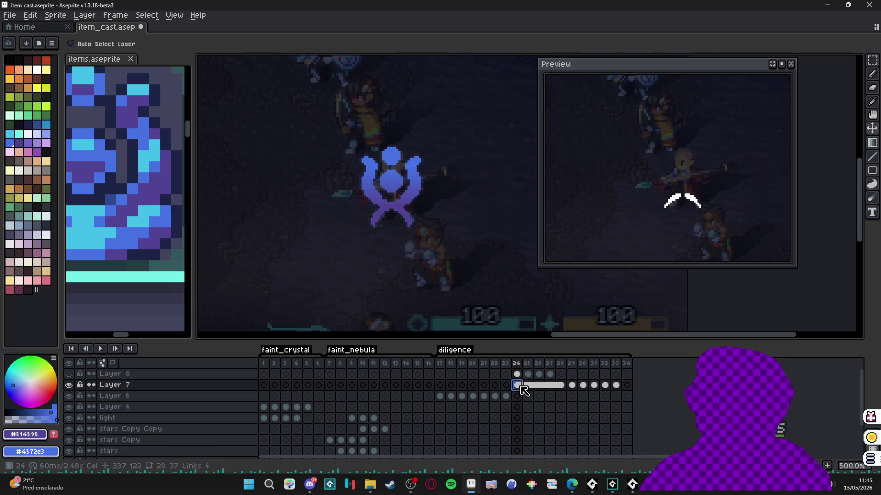
Step: Step Layer 7 through fade frames 29, 30, 31 and 32 to frame 33, where the emblem is gone
key(g)
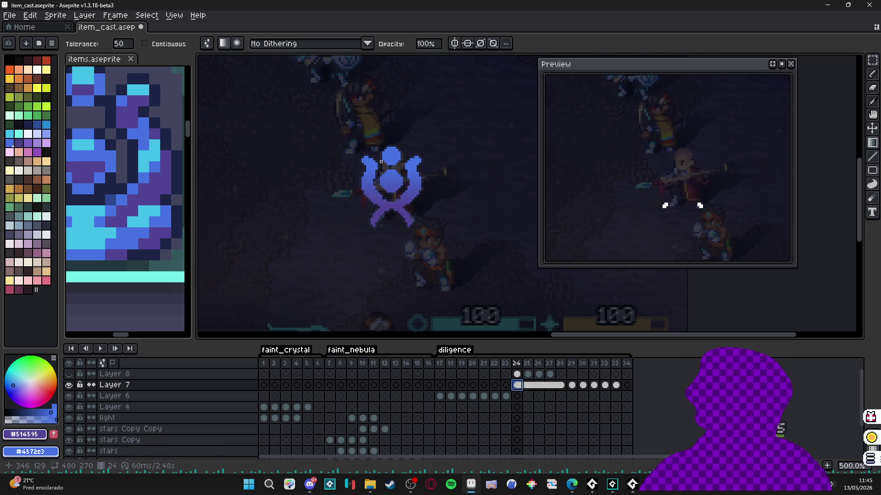
key(m)
key(ctrl+t)
click(572, 386)
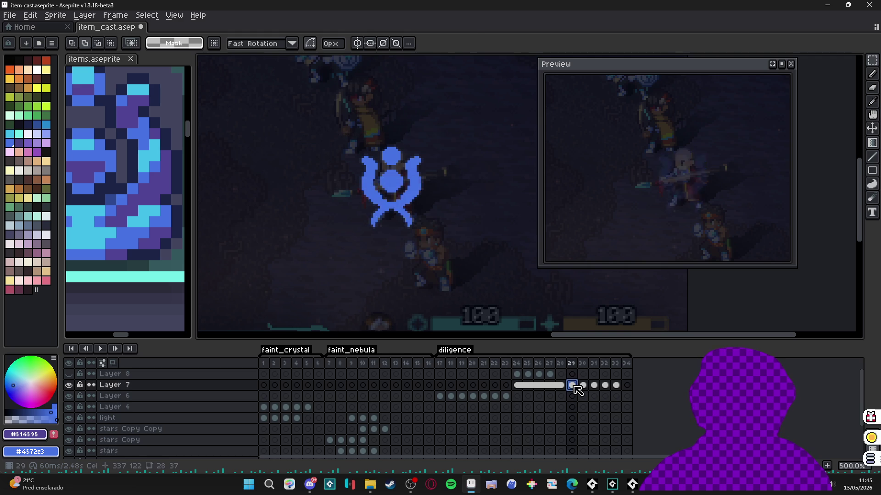
click(586, 386)
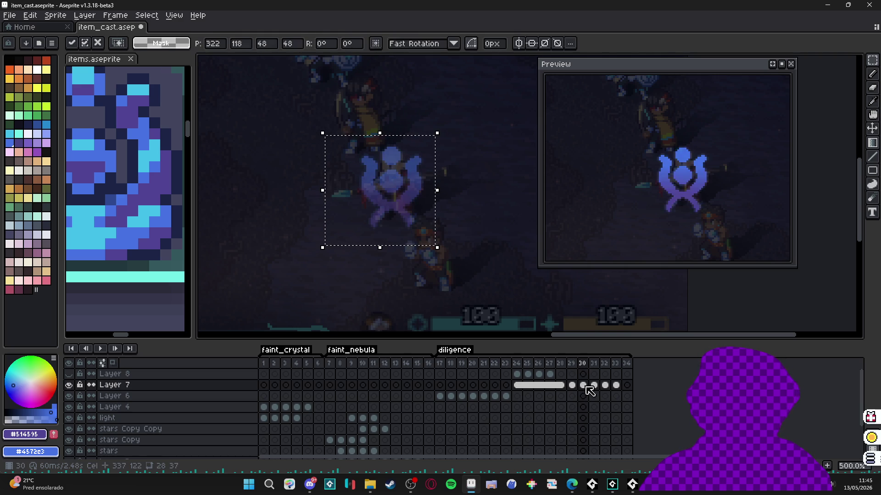
click(593, 386)
click(605, 386)
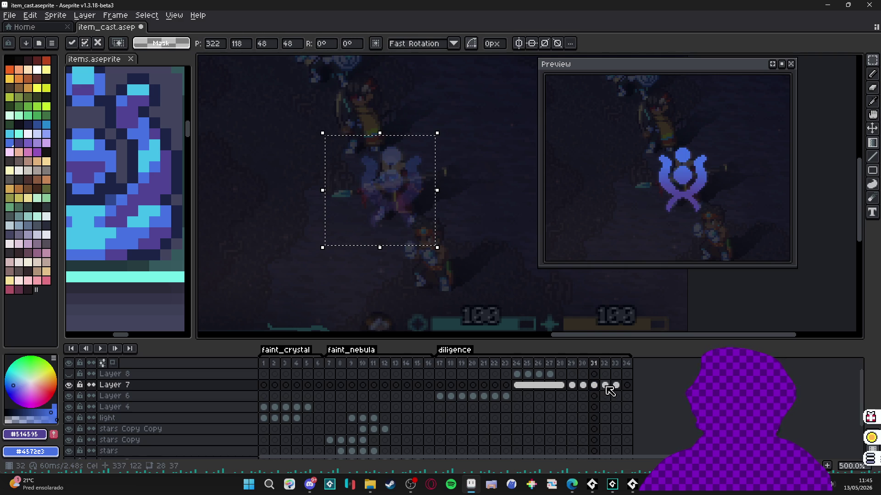
click(616, 386)
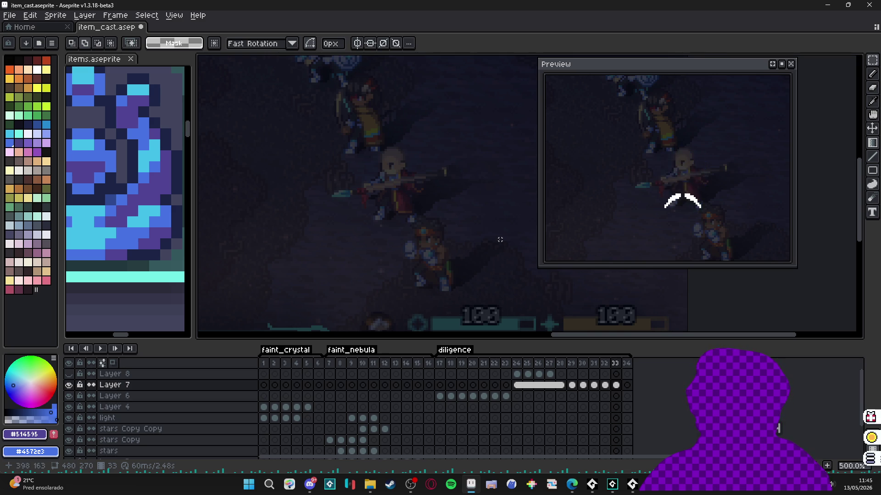
scroll(500, 240, up, 1)
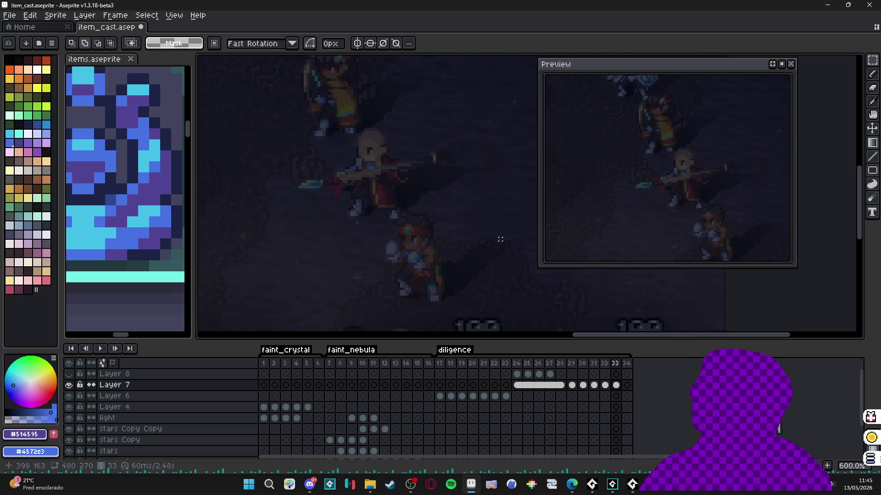
Step: Try Lighten and then Screen blending on Layer 7 in its layer properties
double_click(171, 385)
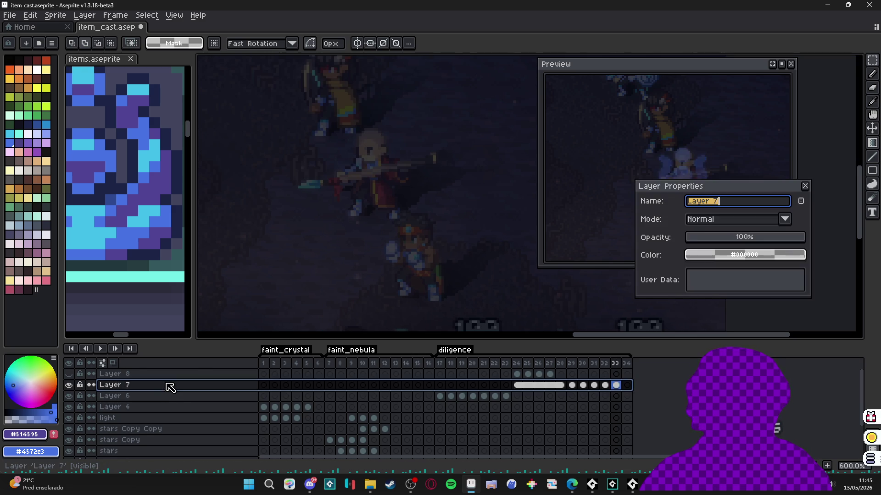
click(733, 221)
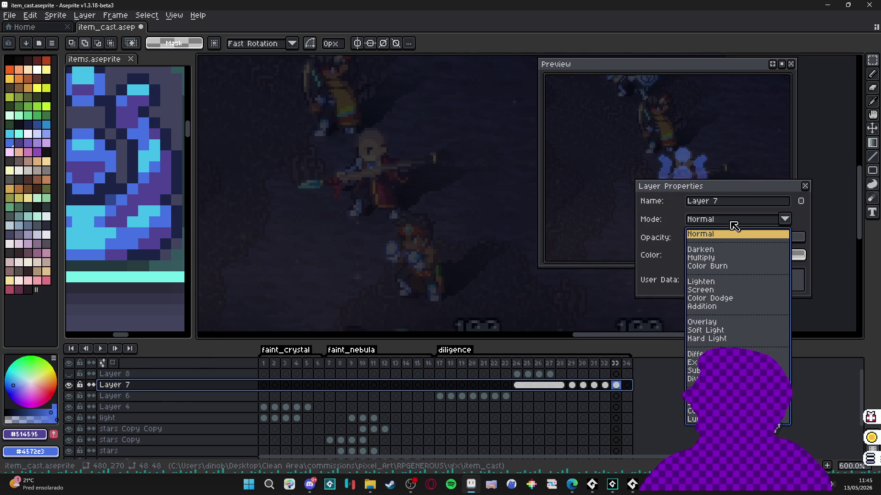
click(731, 282)
click(749, 228)
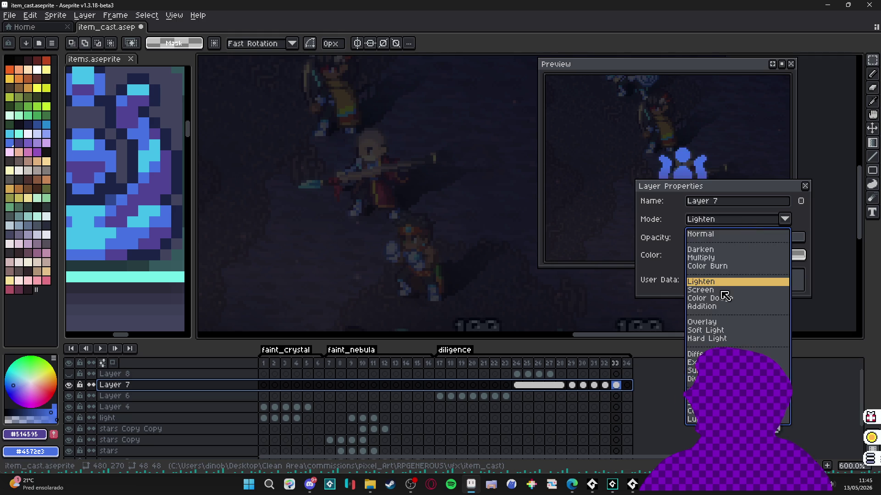
click(724, 290)
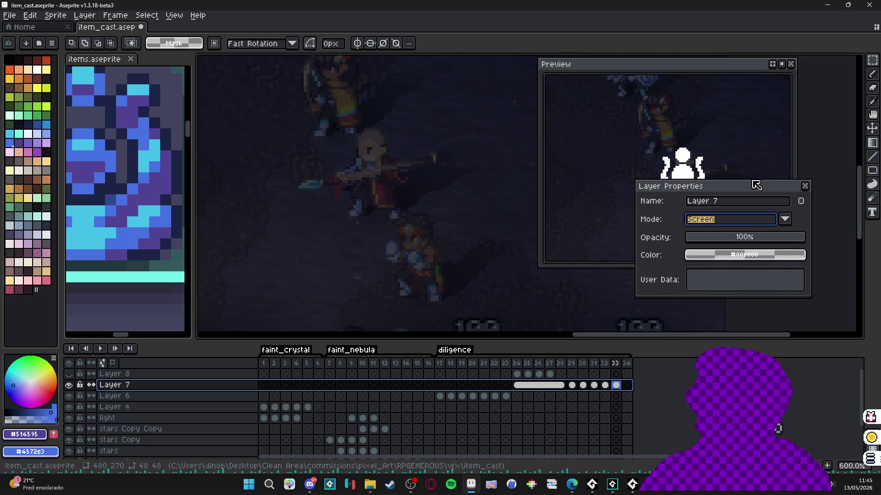
drag(756, 185, 670, 272)
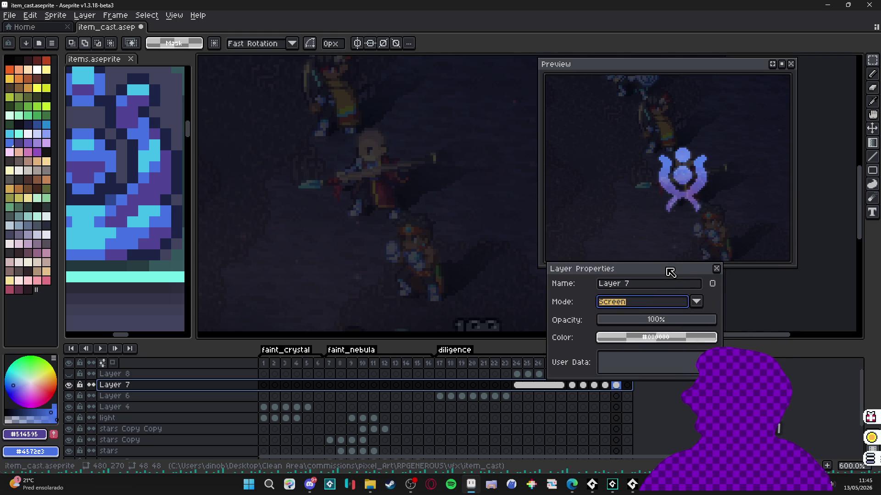
click(717, 271)
Step: Hide Layer 3's dark overlay
scroll(449, 222, down, 3)
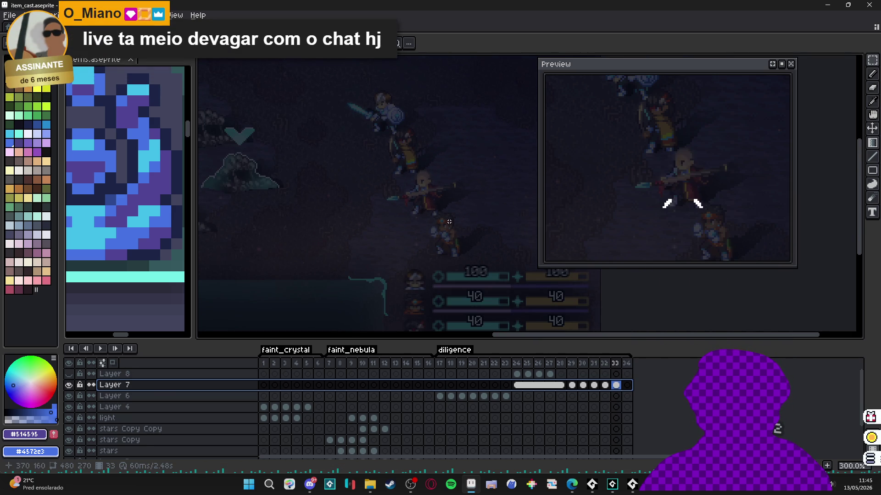
scroll(92, 431, down, 3)
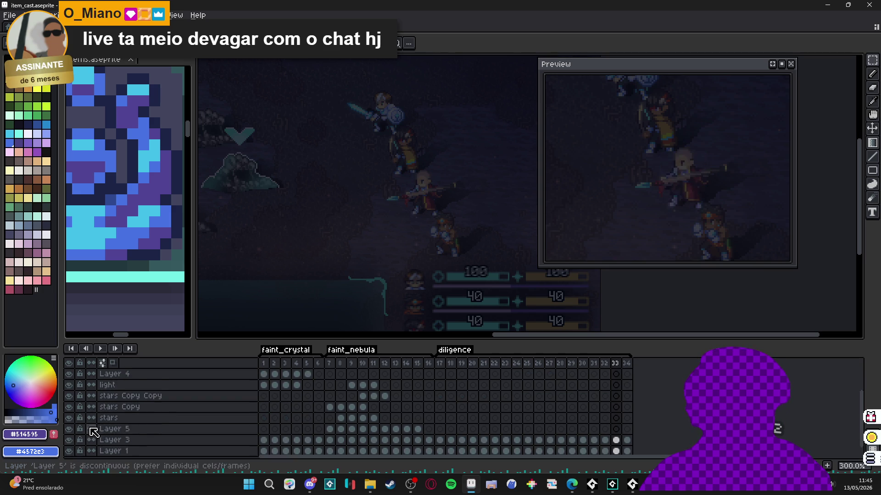
scroll(93, 432, down, 1)
click(69, 431)
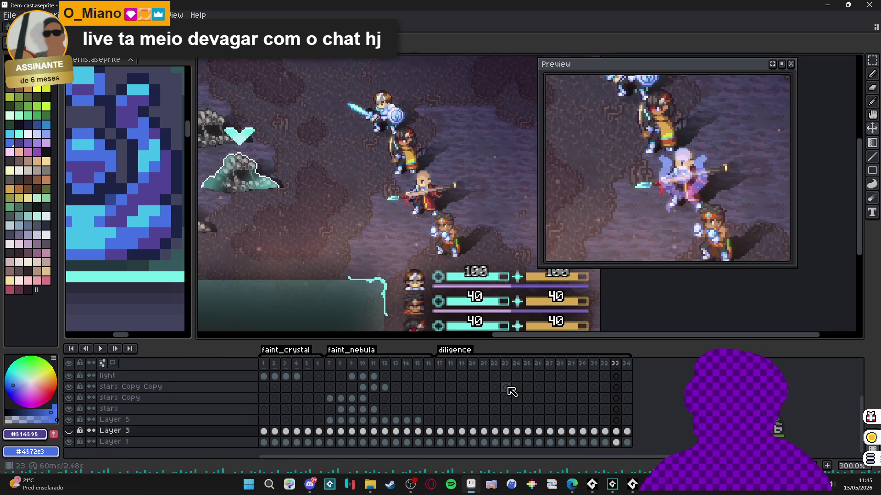
scroll(507, 387, up, 4)
Step: Return Layer 7 to Normal blending, show Layer 8 again and unlock Layer 7
double_click(115, 385)
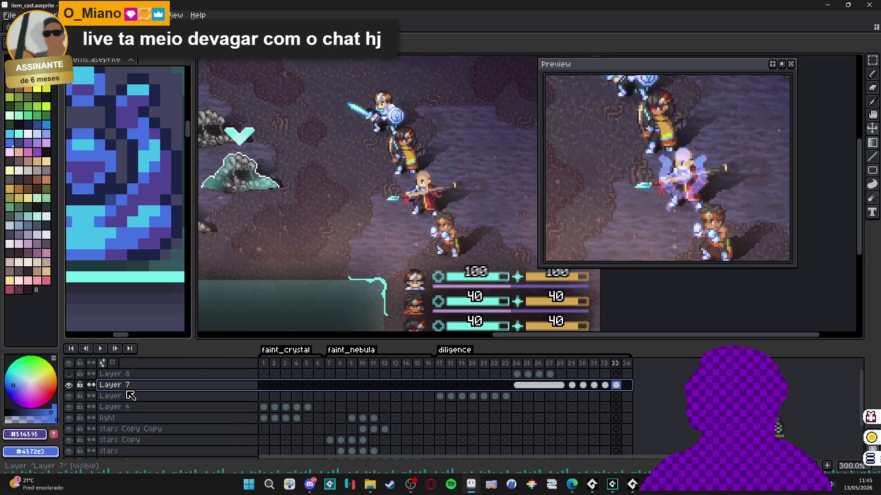
click(648, 302)
click(642, 105)
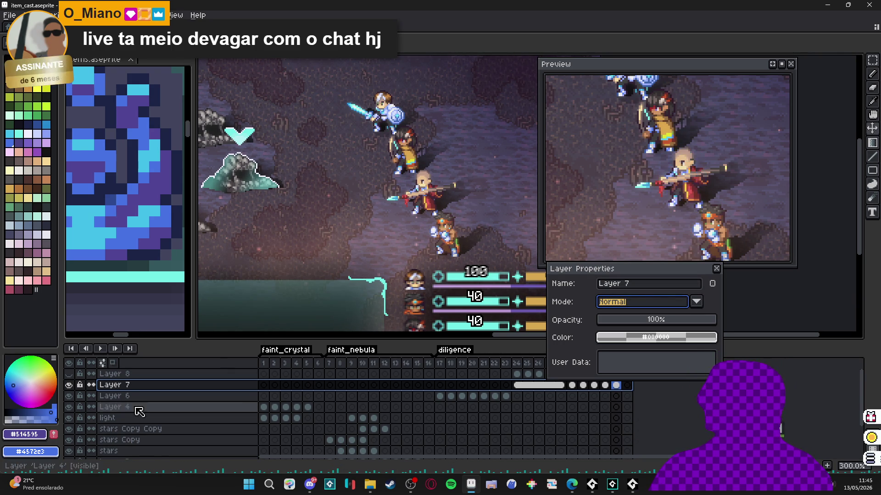
click(69, 374)
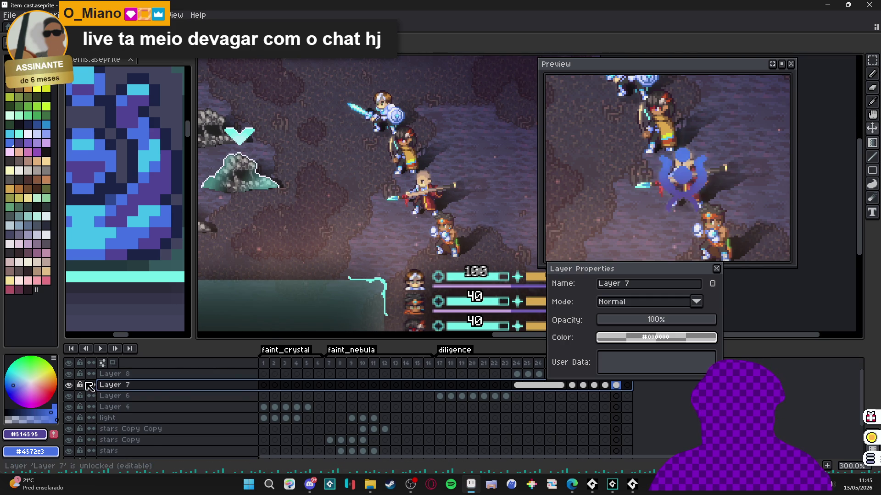
click(72, 385)
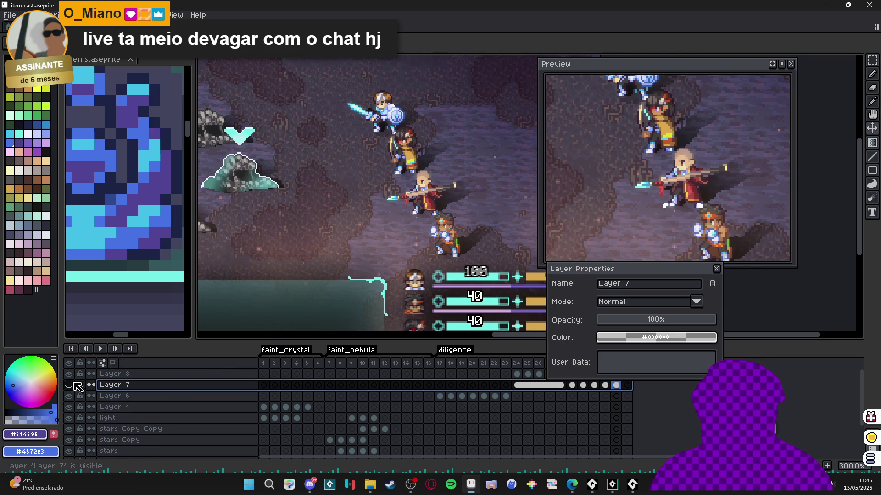
click(721, 279)
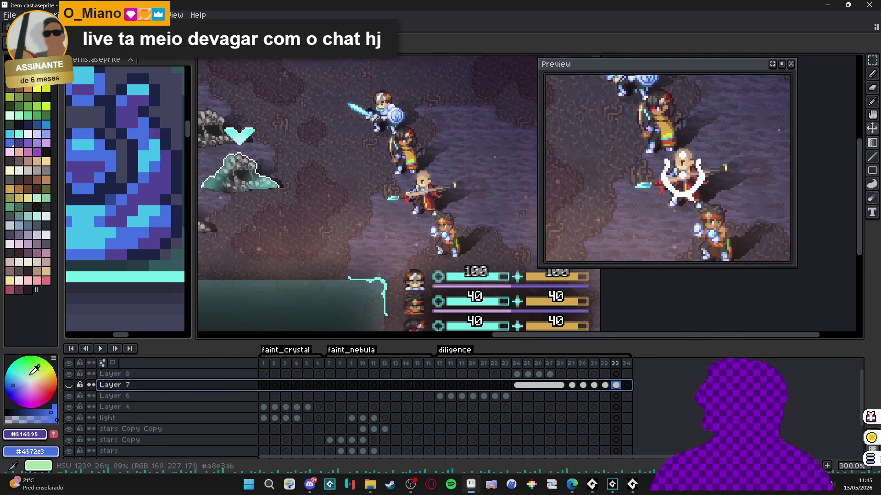
Step: Hide Layer 8's white overlay while viewing frames 24 and 25
click(517, 364)
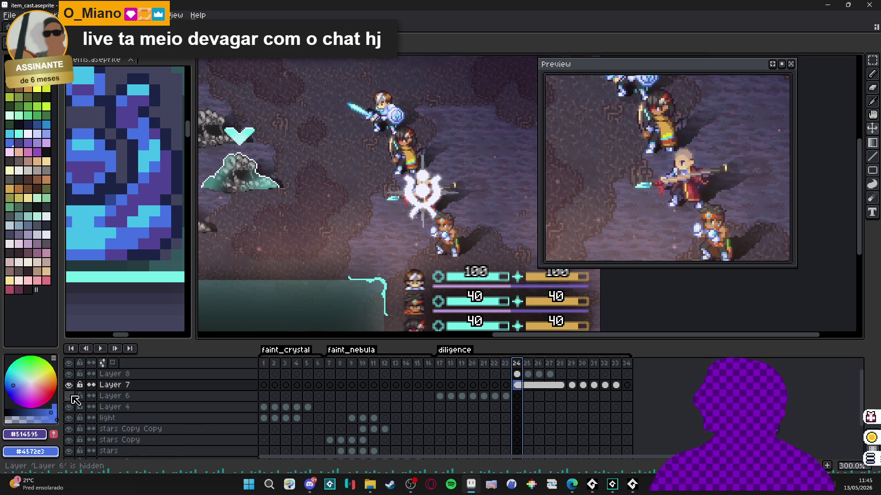
click(527, 367)
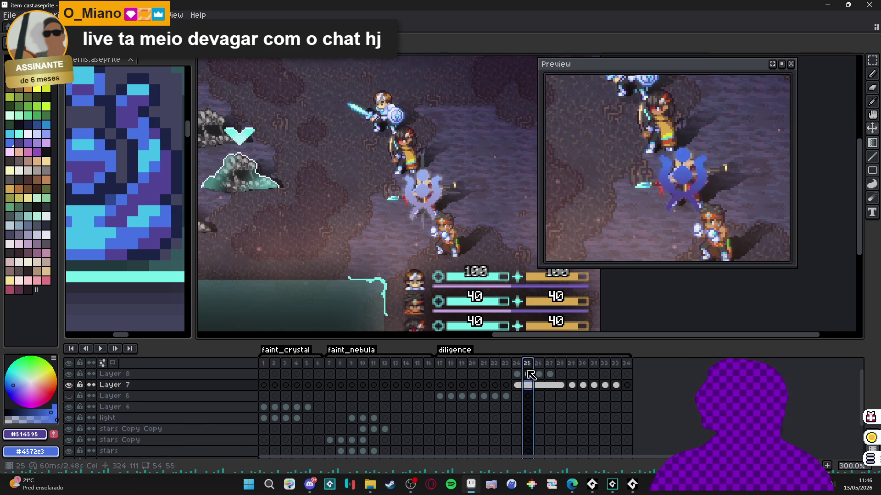
click(68, 374)
key(v)
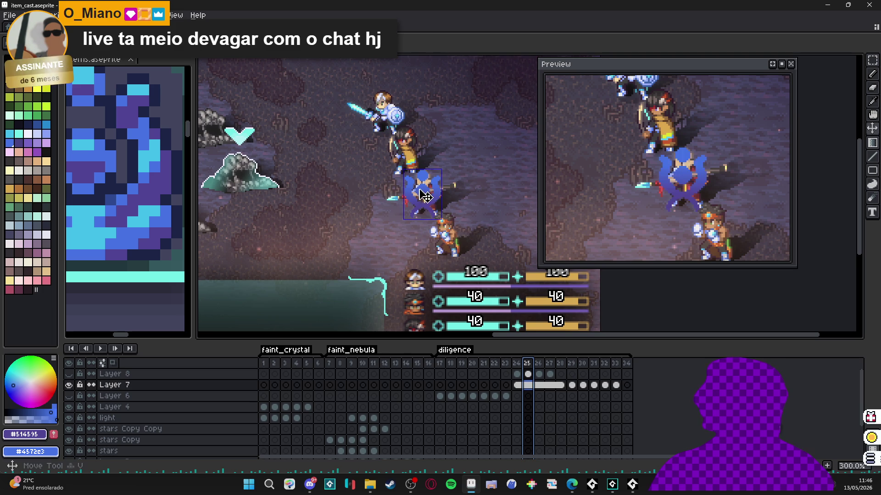
Step: Eyedrop the emblem's blue #4572e3 as the drawing colour on Layer 7's frame 24
click(517, 385)
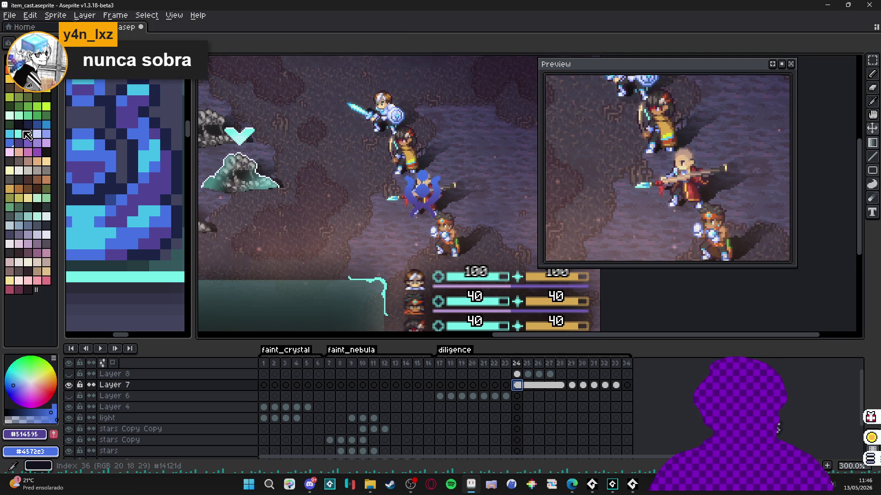
click(19, 133)
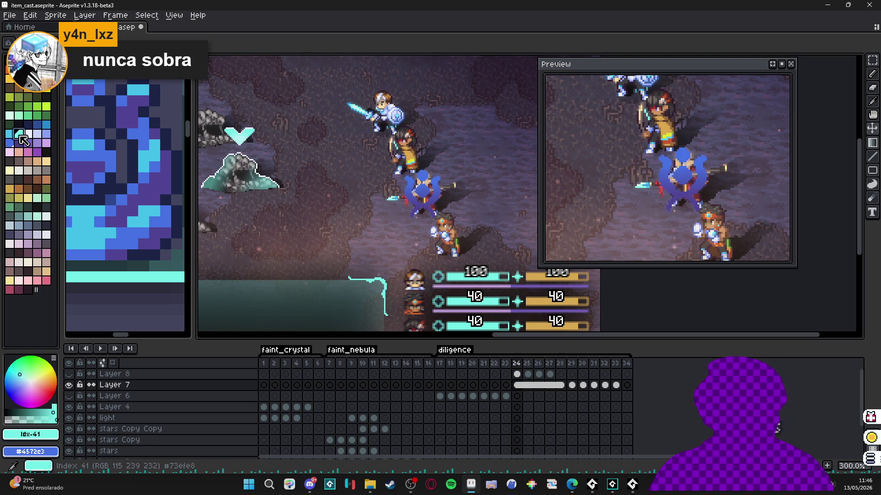
scroll(422, 185, up, 3)
alt+click(422, 188)
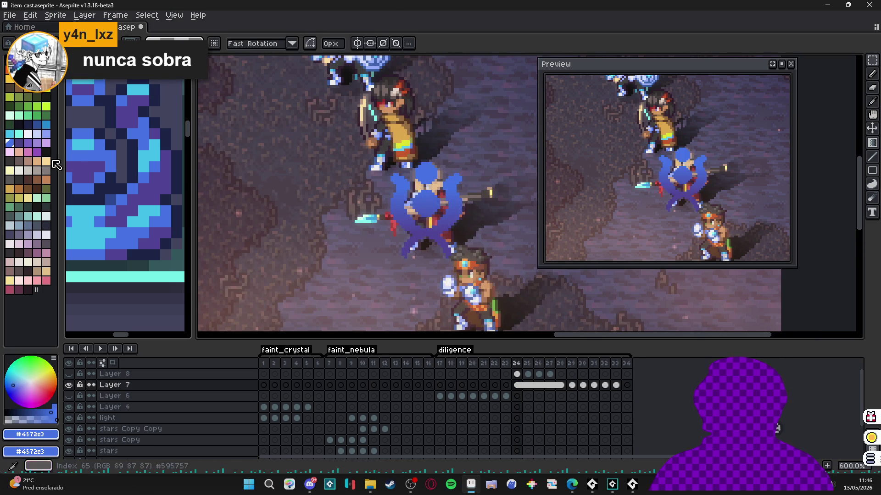
Step: Pick light blue #8aa1f6, preview an inside outline on the emblem, then cancel it
click(45, 138)
mouse_move(377, 150)
mouse_down()
mouse_move(491, 248)
mouse_move(498, 273)
mouse_up()
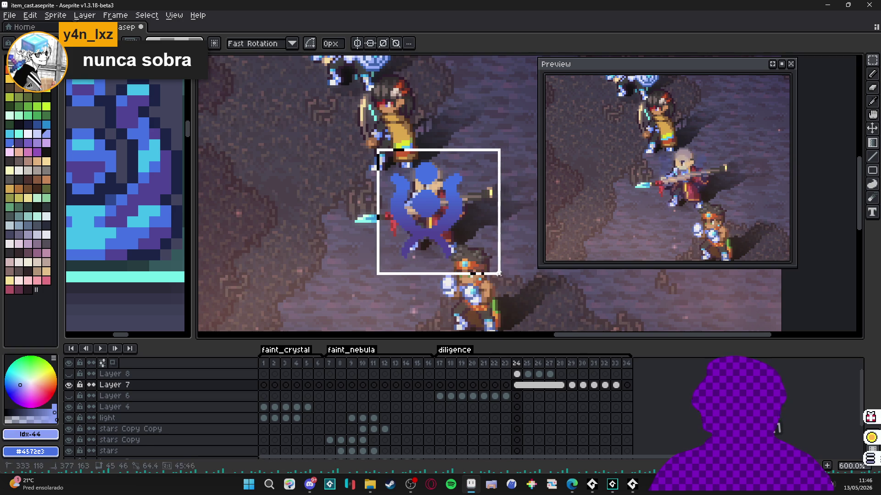
key(shift+o)
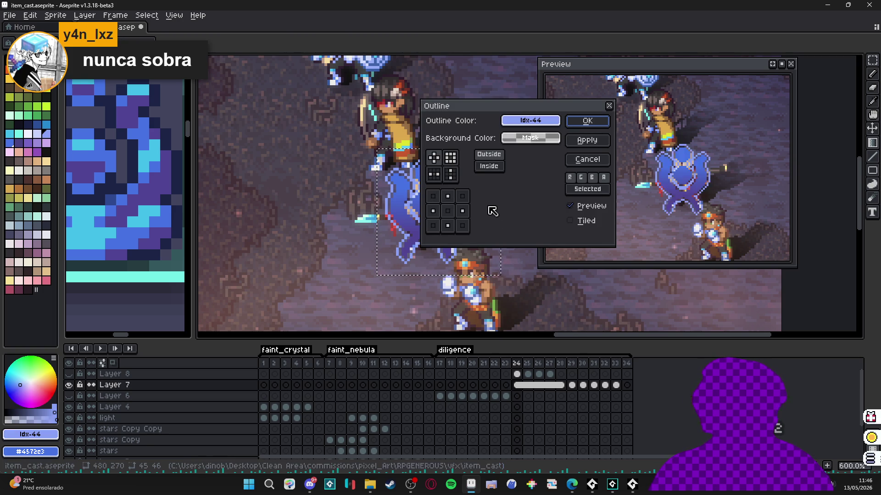
click(489, 166)
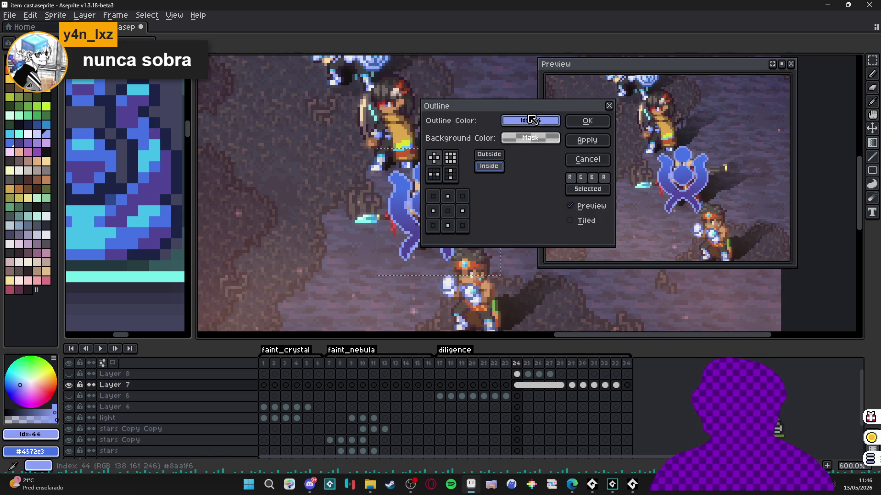
mouse_move(532, 120)
mouse_down()
mouse_move(678, 144)
mouse_move(674, 113)
mouse_up()
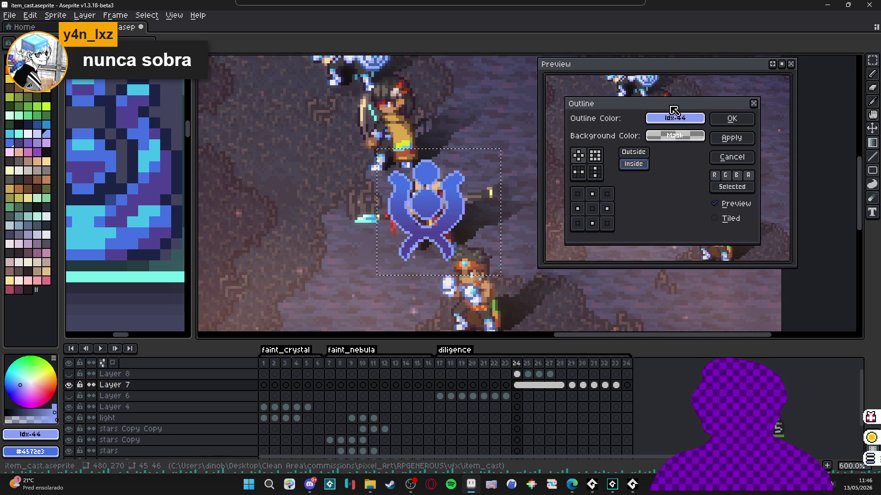
click(750, 161)
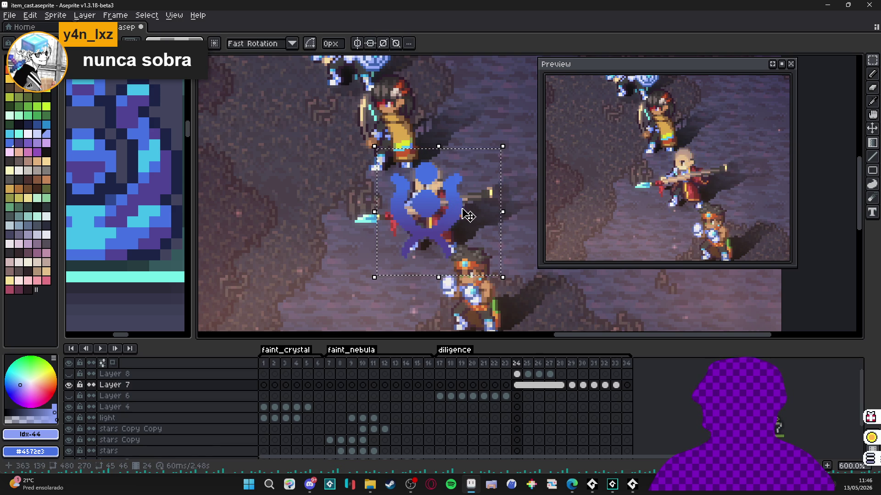
key(w)
scroll(395, 207, up, 3)
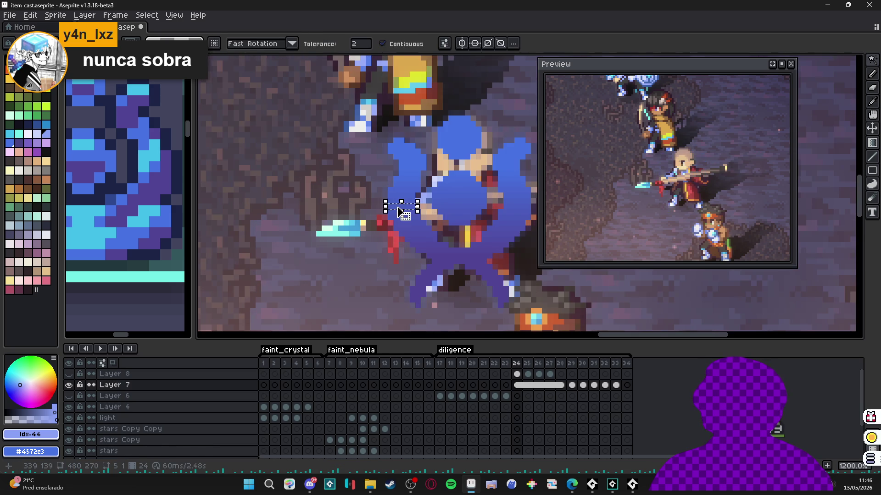
Step: Set the Magic Wand tolerance to 15 and select the emblem's blue areas, including the lower part
scroll(394, 208, down, 3)
scroll(391, 198, up, 3)
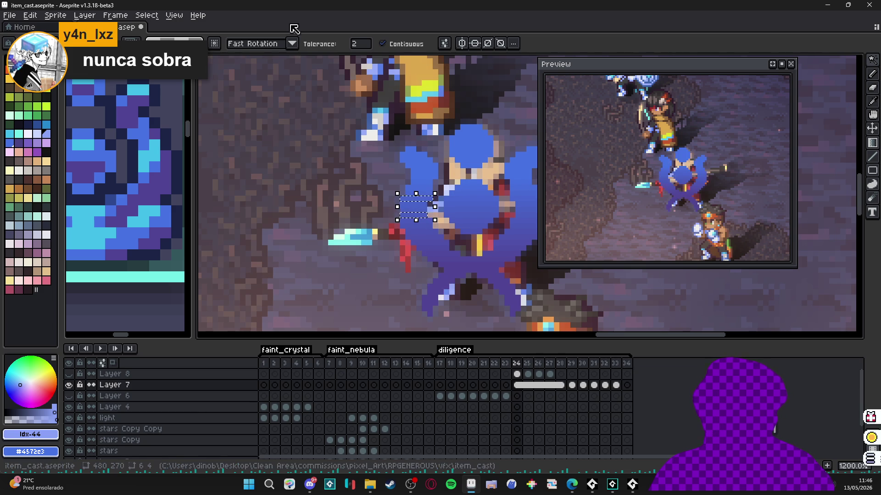
click(366, 44)
text(15)
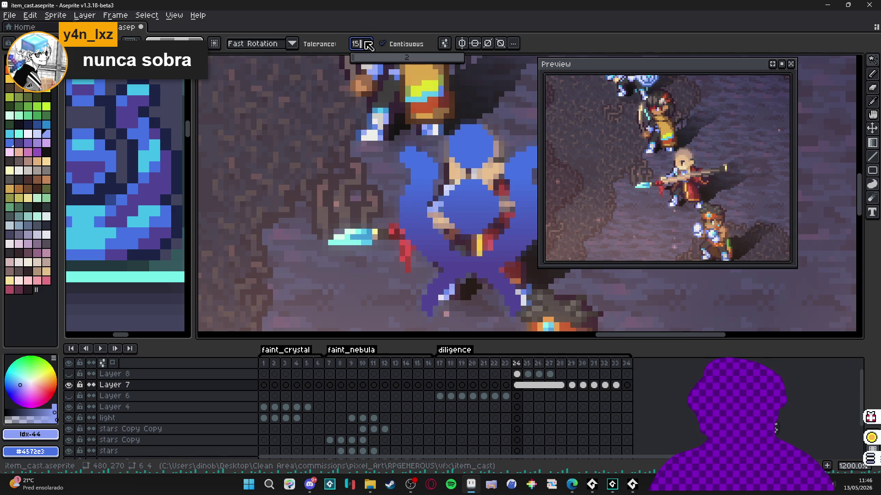
click(427, 215)
shift+click(471, 161)
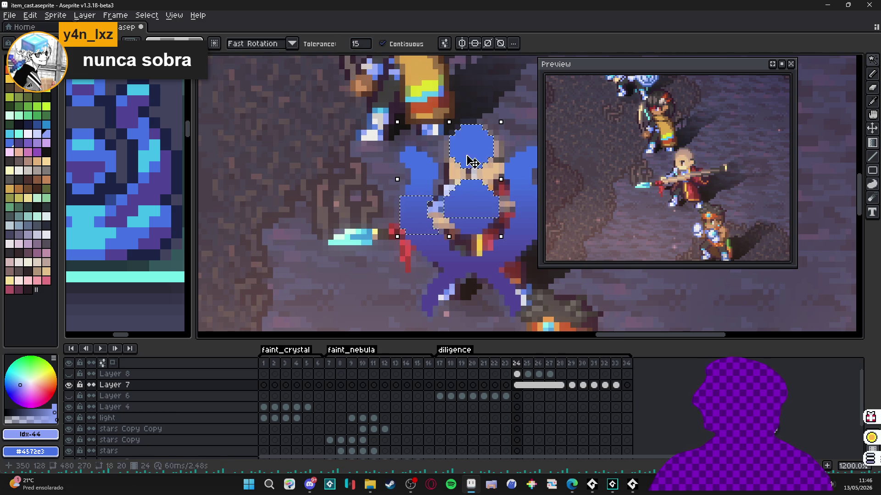
shift+click(459, 266)
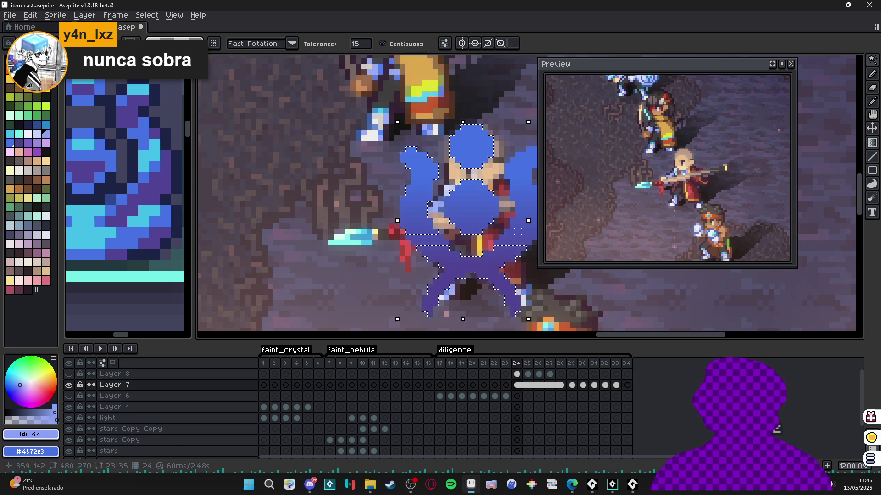
scroll(429, 229, down, 1)
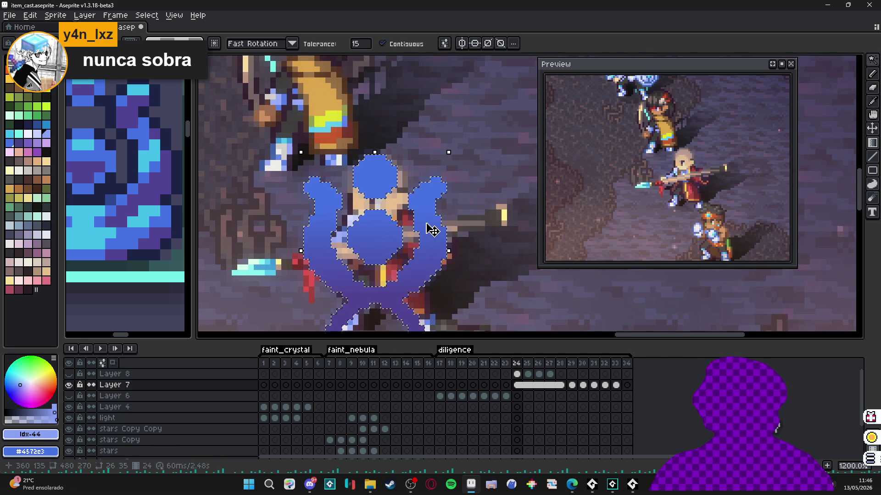
scroll(429, 229, down, 1)
scroll(428, 231, down, 1)
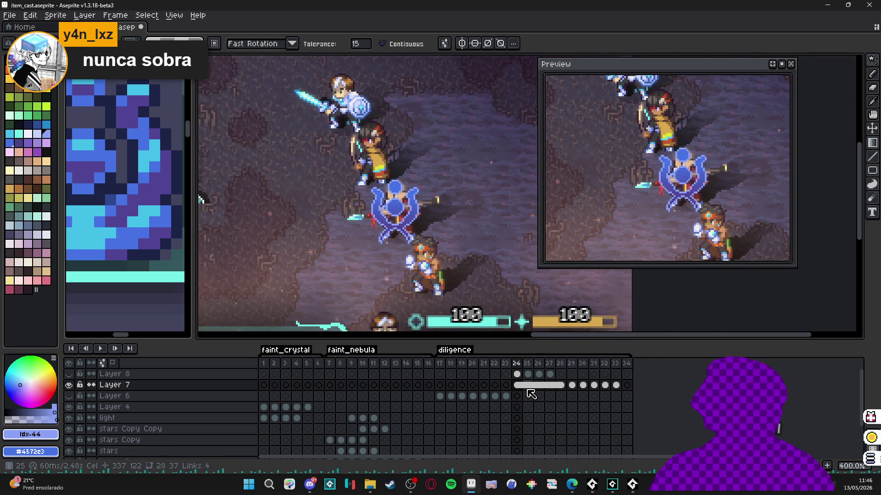
Step: Show Layer 8's white flash again, zoom out to 200%, and hide Layer 6
click(68, 375)
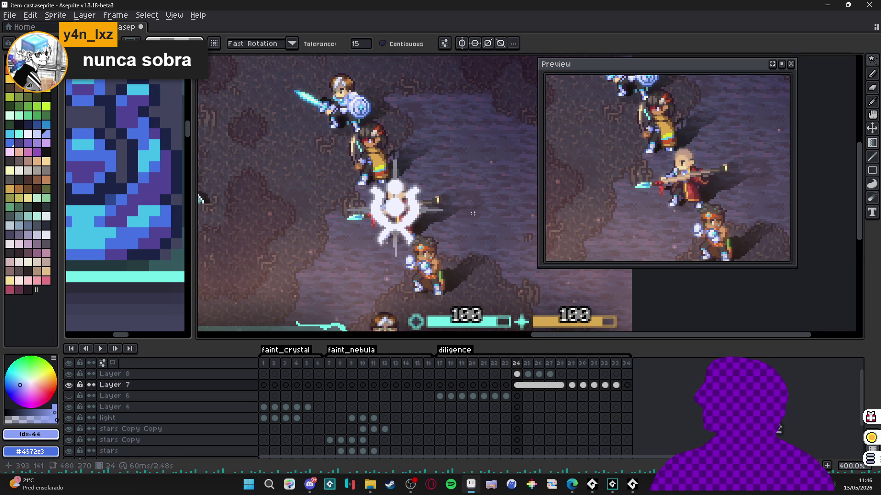
scroll(482, 209, down, 2)
click(69, 396)
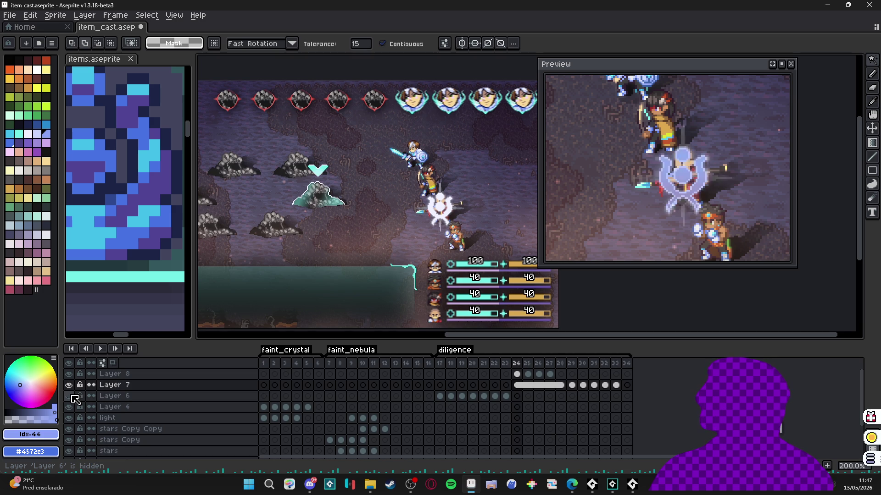
Step: Show Layer 7's blue emblem, hide Layer 8, and commit the emblem at frame 24
click(69, 385)
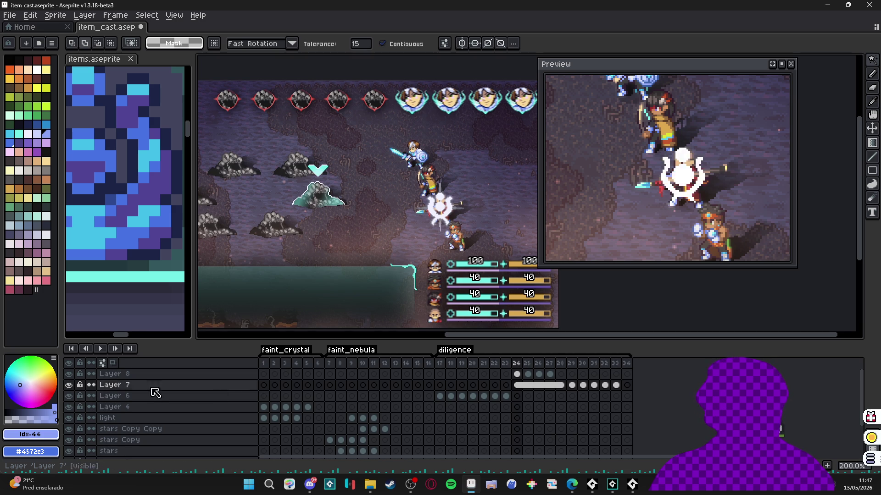
click(69, 374)
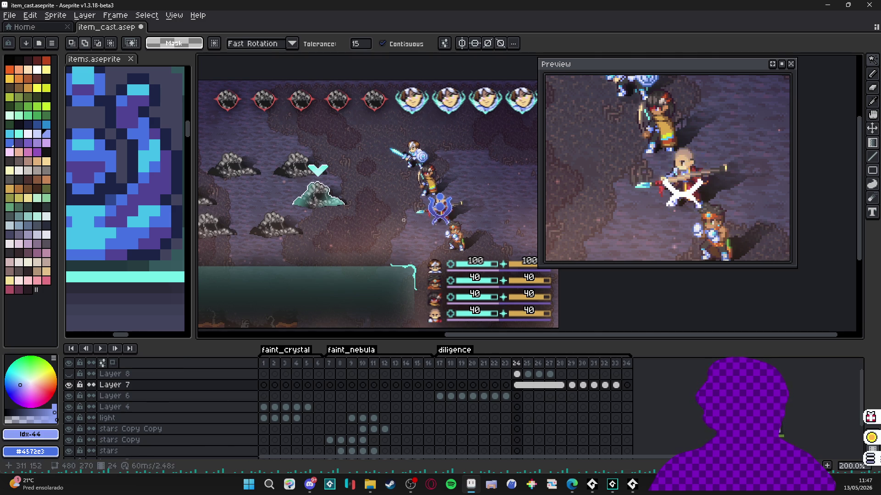
scroll(483, 215, up, 3)
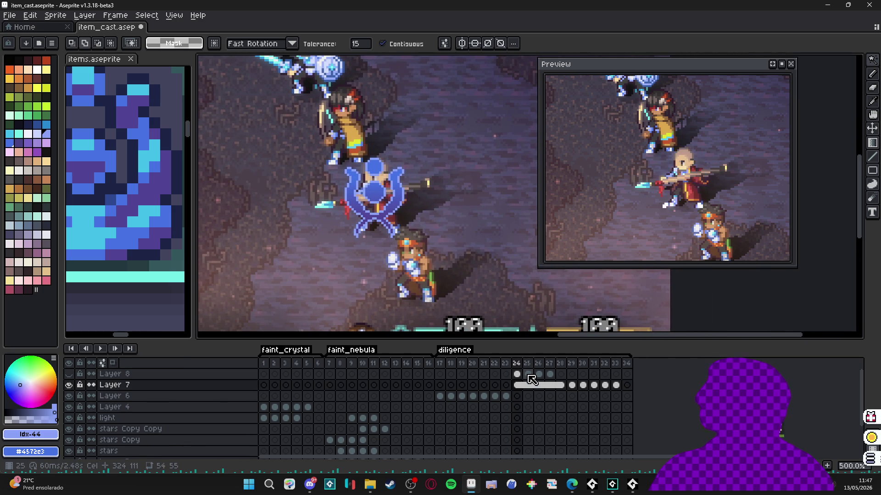
click(517, 374)
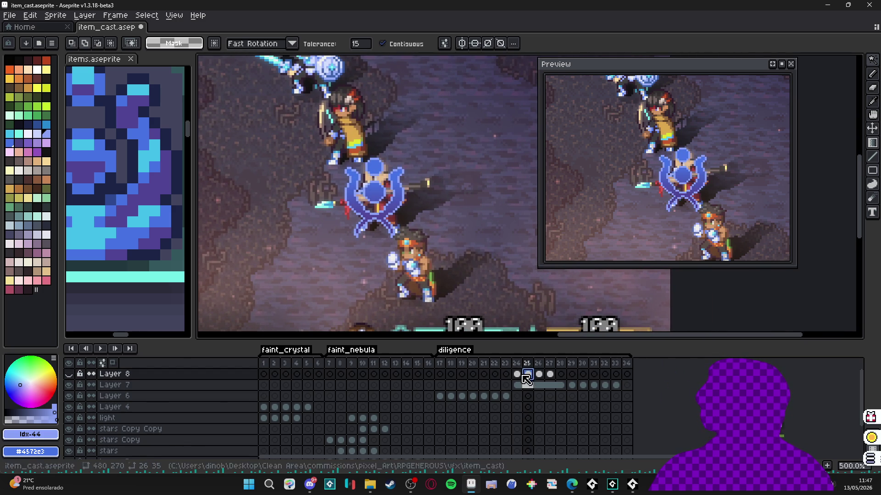
click(75, 388)
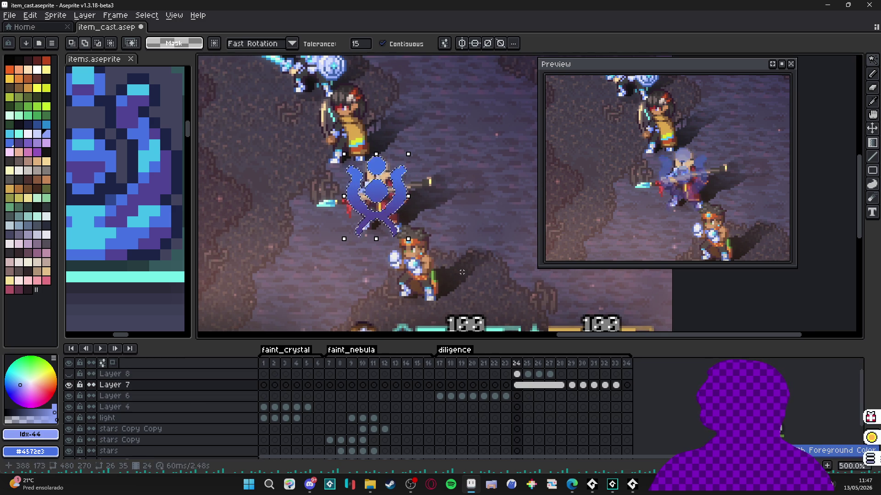
key(ctrl+d)
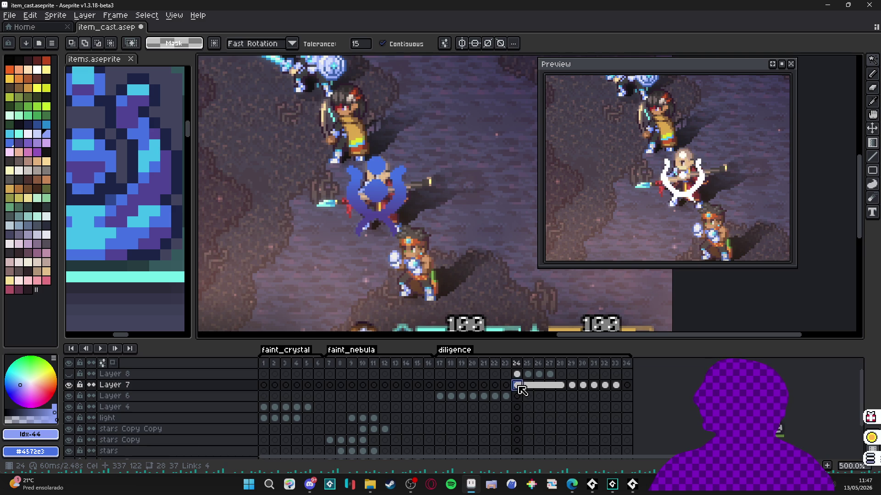
Step: Add Layer 9 above Layer 6, paste the emblem into its frame 24, and pick black
click(208, 399)
key(shift+n)
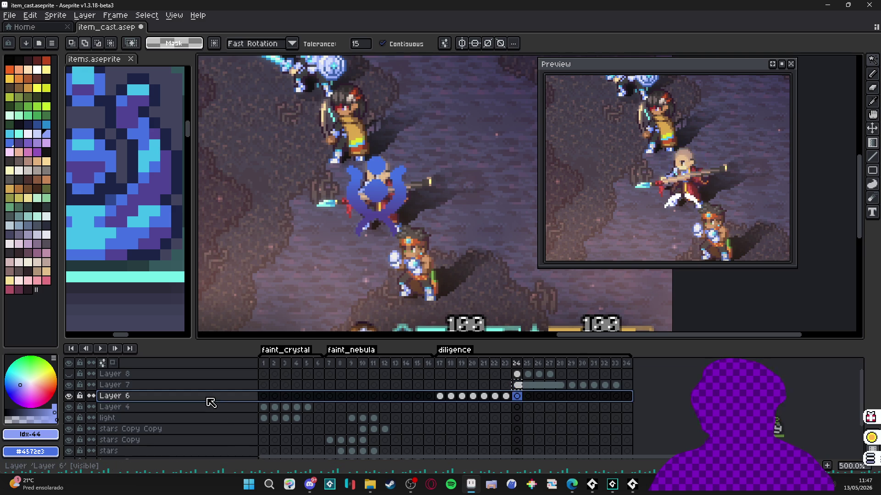
click(517, 395)
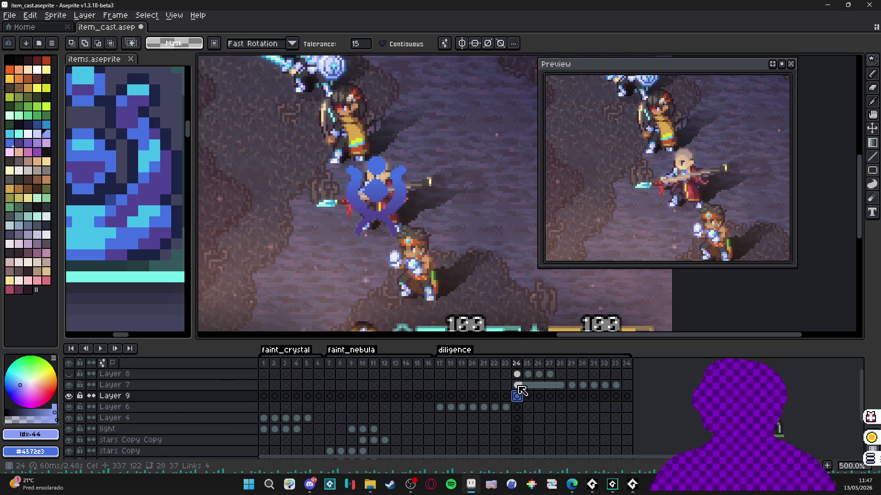
click(517, 385)
key(ctrl+c)
click(518, 396)
key(ctrl+v)
click(517, 406)
key(ctrl+v)
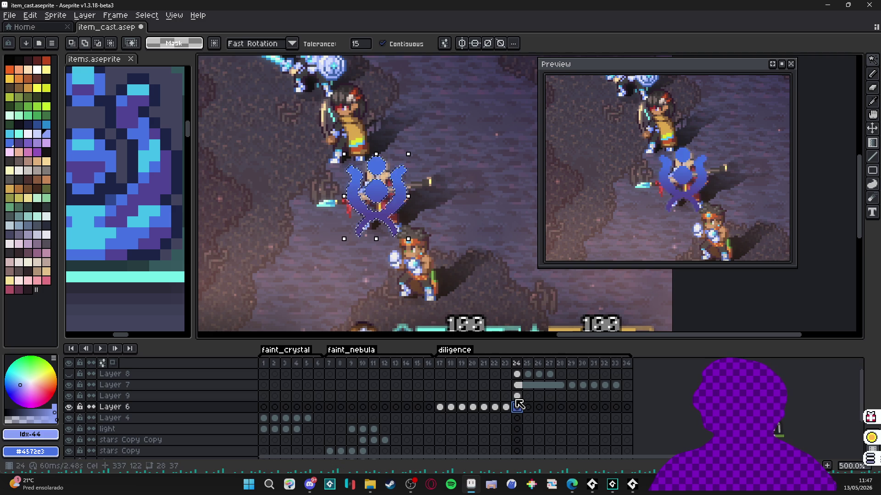
alt+click(403, 151)
key(b)
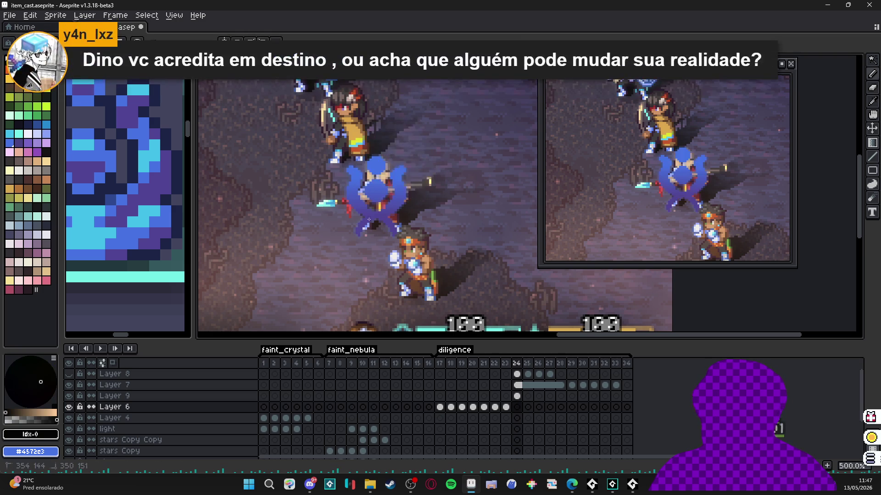
Step: Paint a black stroke and apply a blur-7x7 convolution matrix to the frame 24 cel
click(410, 163)
key(F9)
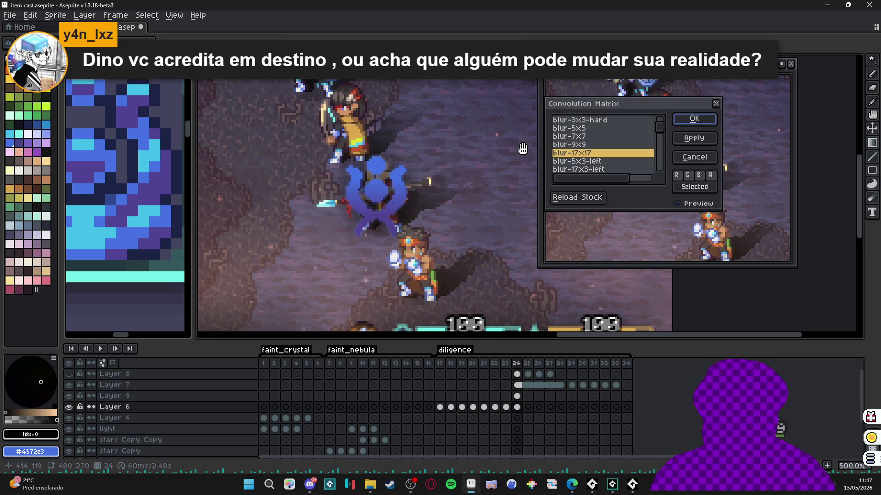
click(589, 146)
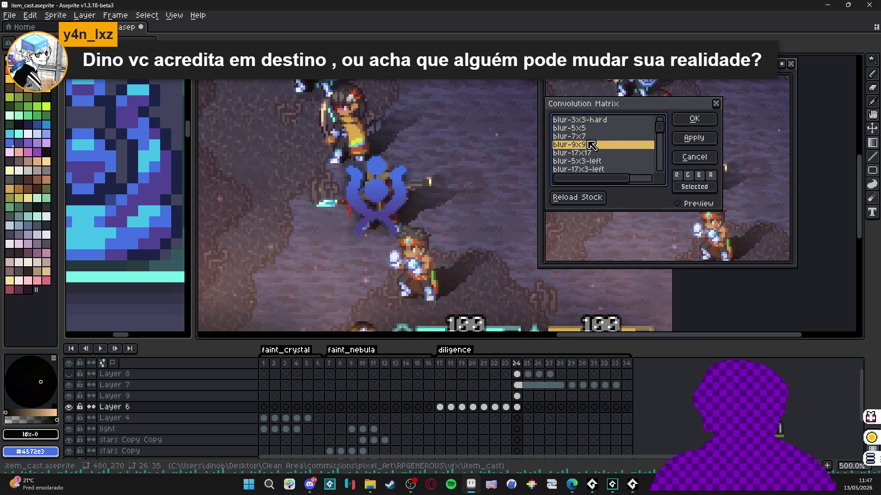
click(610, 138)
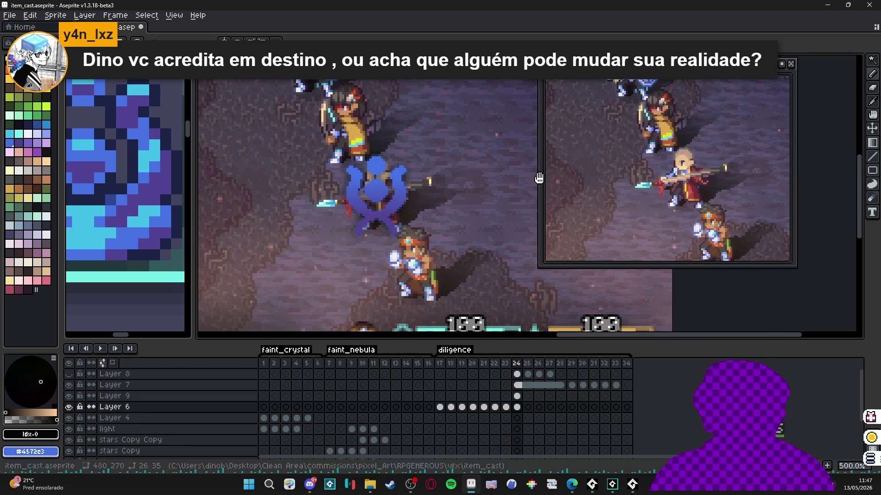
scroll(594, 158, up, 1)
click(688, 120)
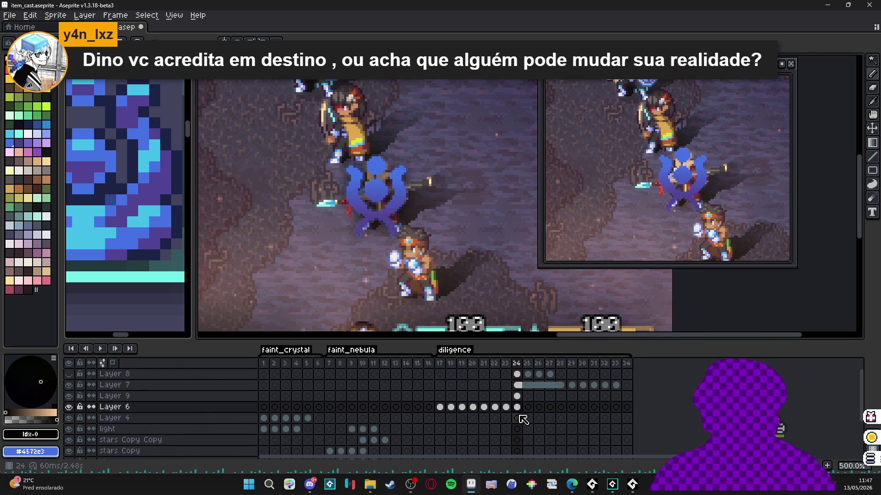
click(505, 407)
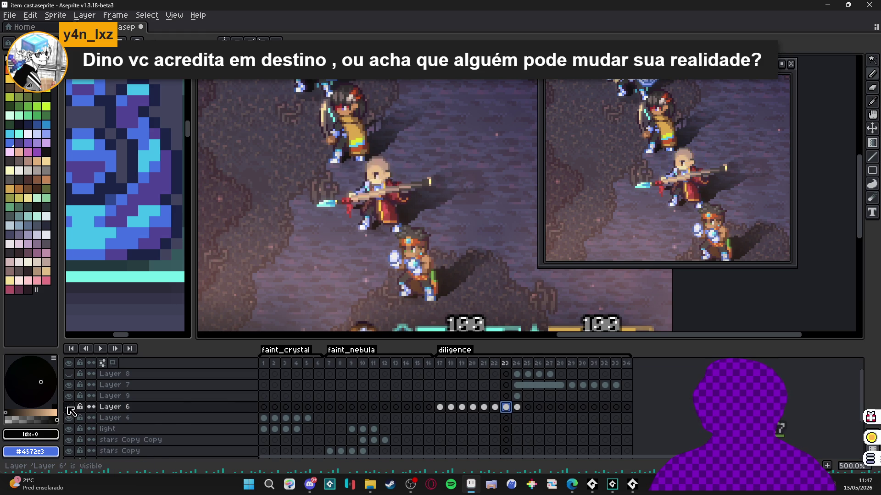
click(517, 407)
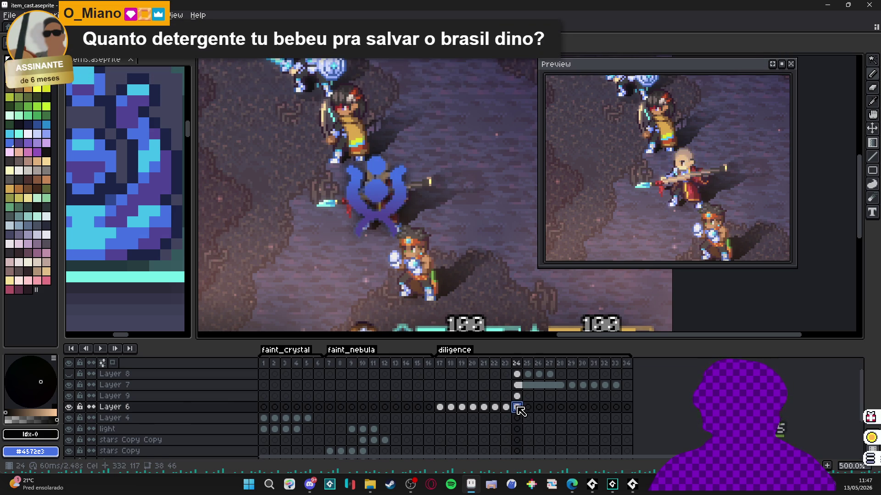
click(71, 395)
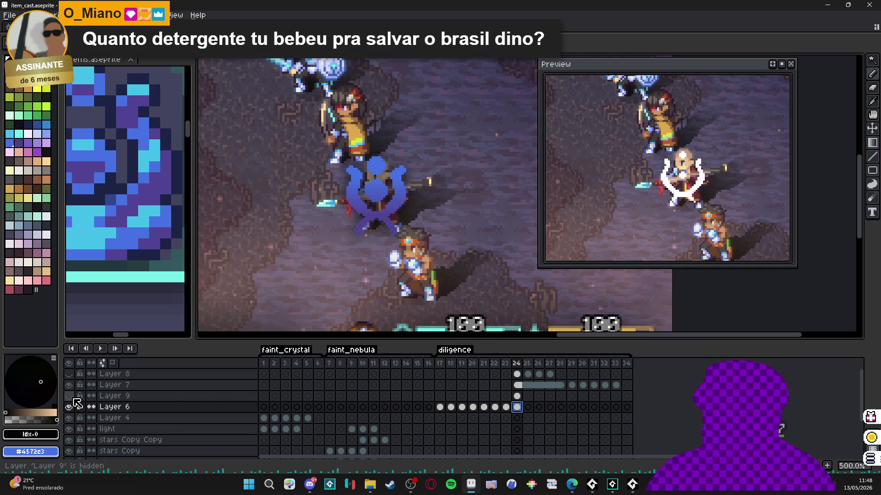
click(69, 396)
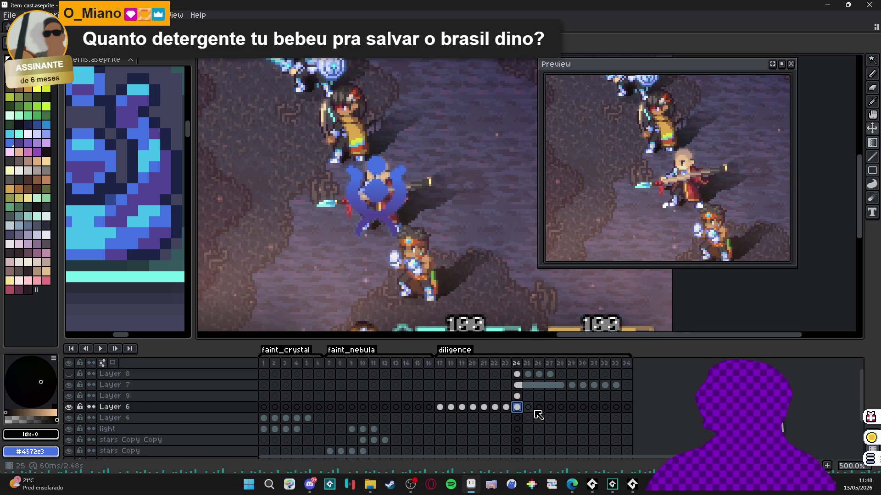
click(517, 396)
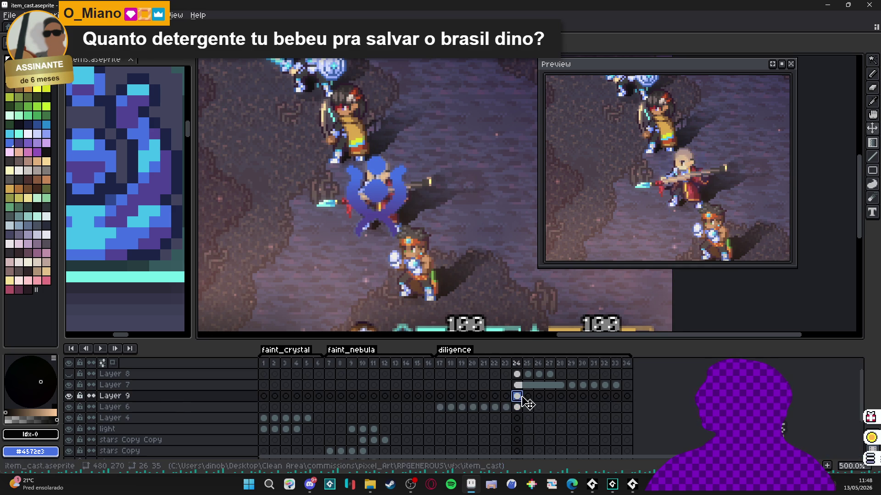
click(517, 407)
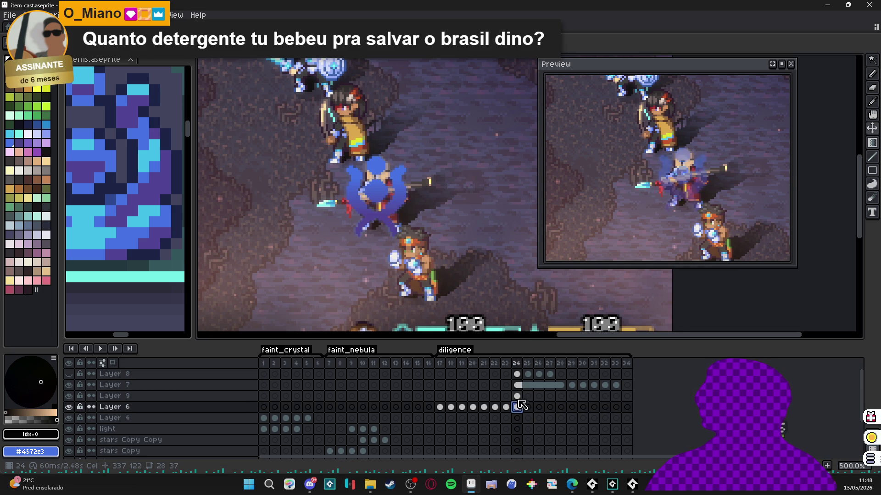
click(517, 385)
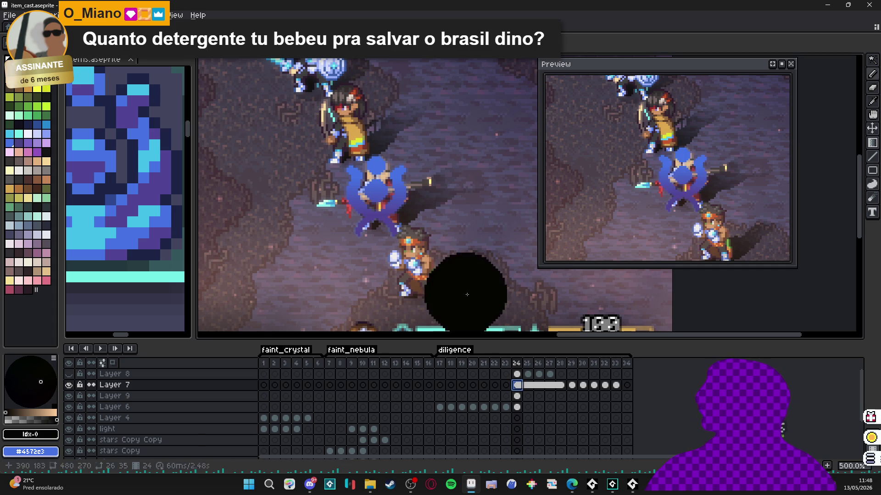
click(517, 408)
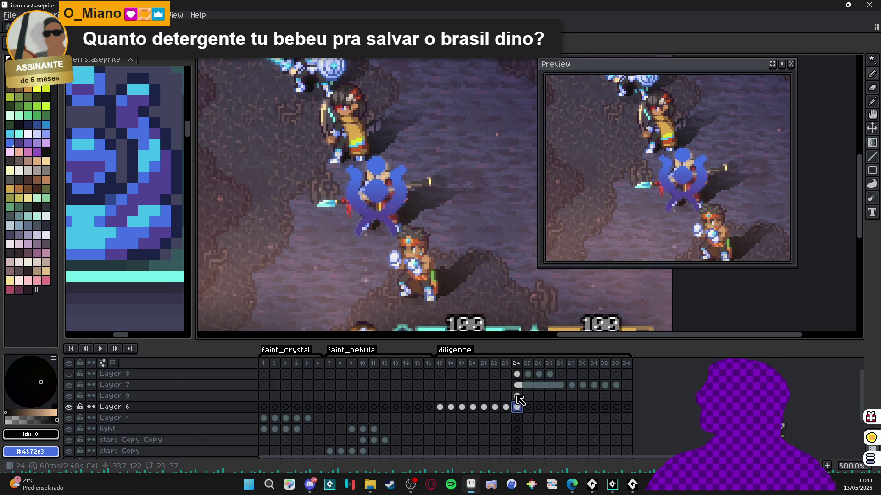
click(507, 408)
click(517, 407)
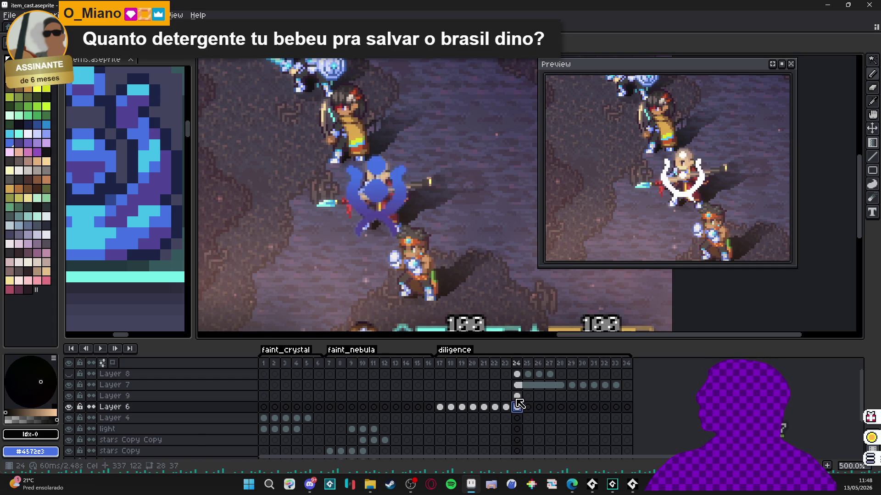
click(461, 398)
click(254, 397)
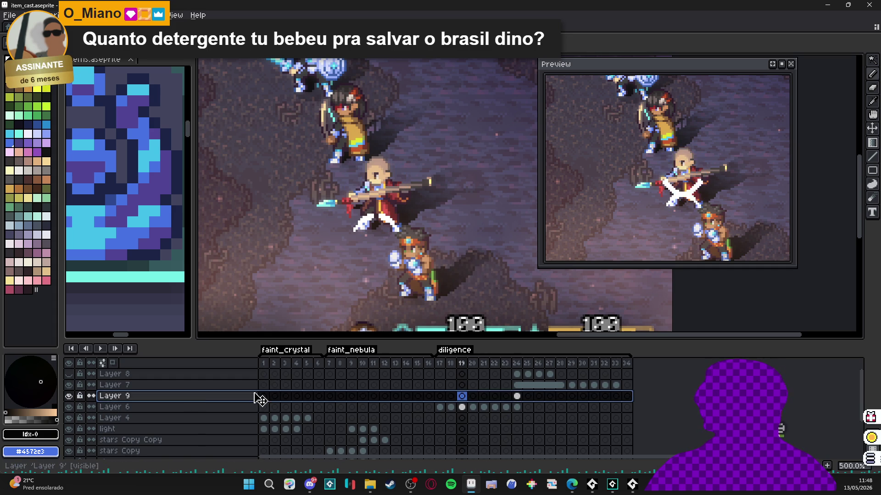
click(517, 396)
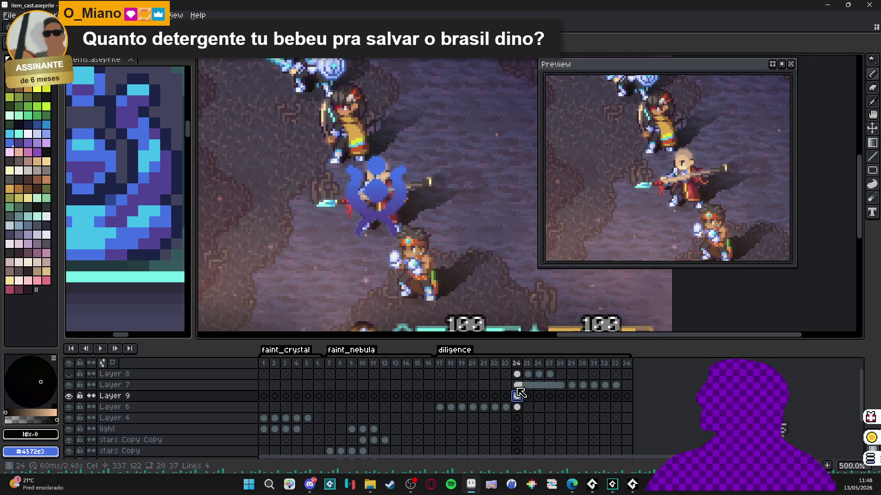
click(517, 386)
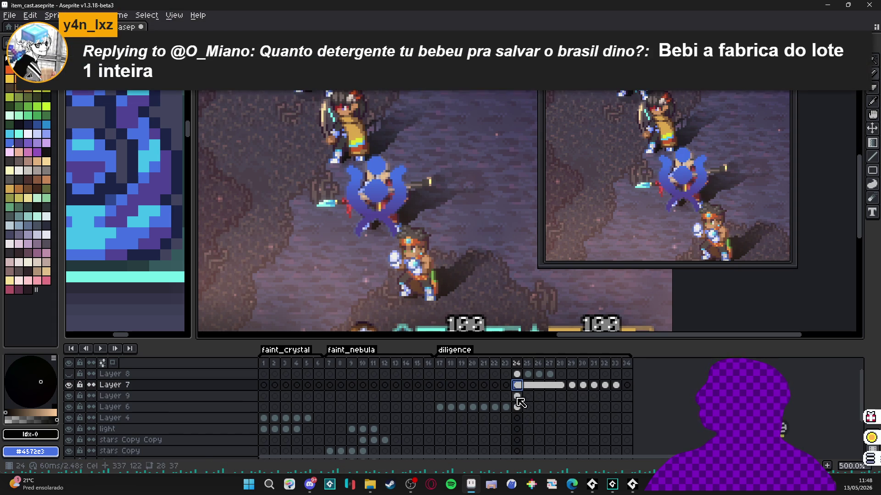
click(517, 407)
click(517, 396)
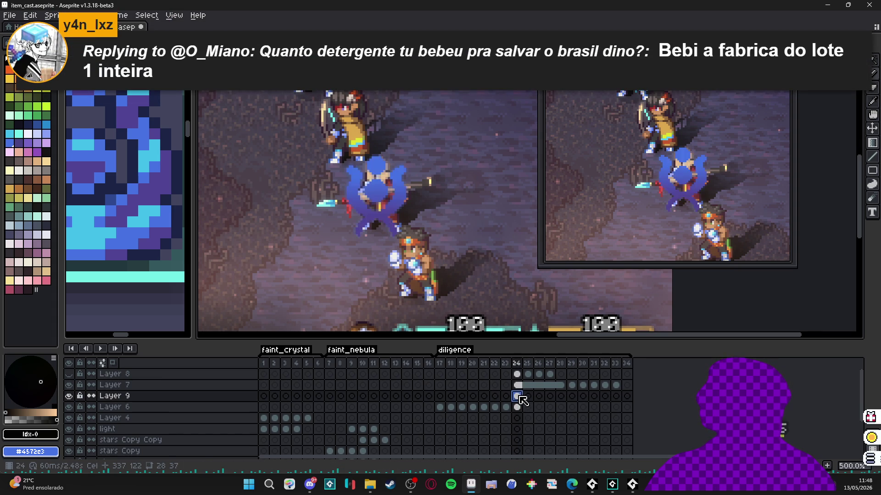
Step: Paint a black shadow behind the emblem on Layer 9, then open the blur-7x7 convolution
mouse_move(371, 199)
mouse_down()
mouse_move(476, 226)
mouse_move(478, 271)
mouse_move(455, 310)
mouse_move(353, 210)
mouse_move(384, 188)
mouse_move(405, 125)
mouse_up()
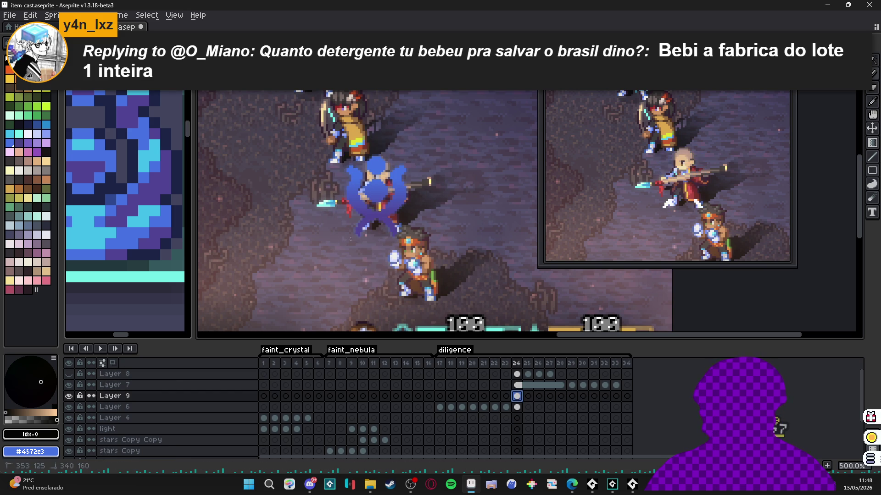
drag(412, 212, 409, 190)
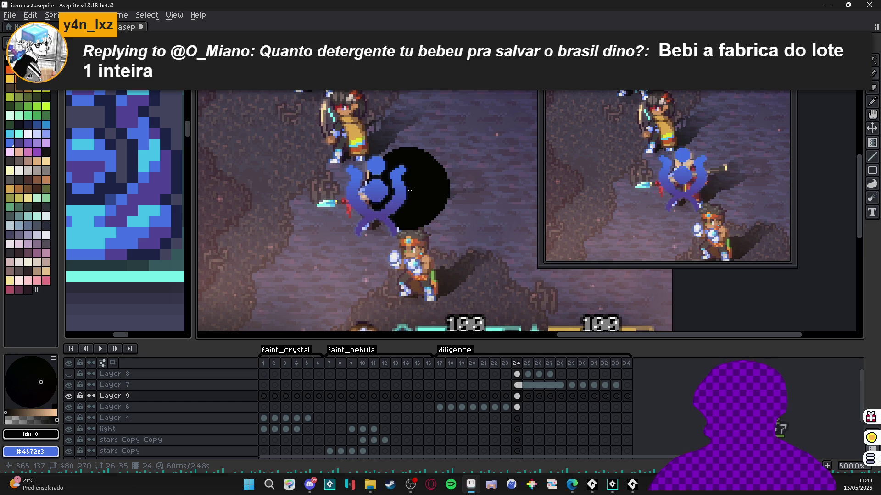
mouse_move(409, 190)
mouse_down()
mouse_move(363, 255)
mouse_move(357, 376)
mouse_move(339, 177)
mouse_move(477, 266)
mouse_move(467, 272)
mouse_up()
key(F9)
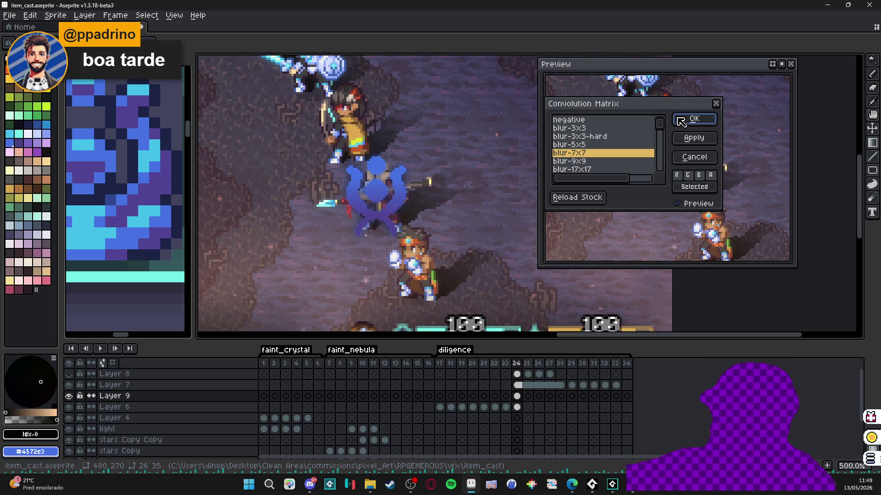
Step: Apply the 7x7 blur to Layer 9's frame-24 shadow, then review Layer 9's layer and cel properties
mouse_move(532, 220)
mouse_down()
mouse_move(502, 240)
mouse_move(473, 304)
mouse_move(453, 277)
mouse_up()
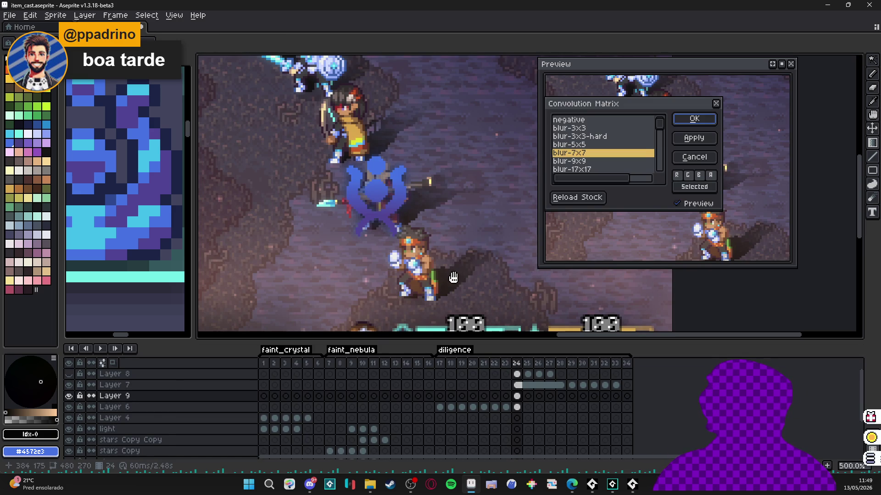
click(695, 120)
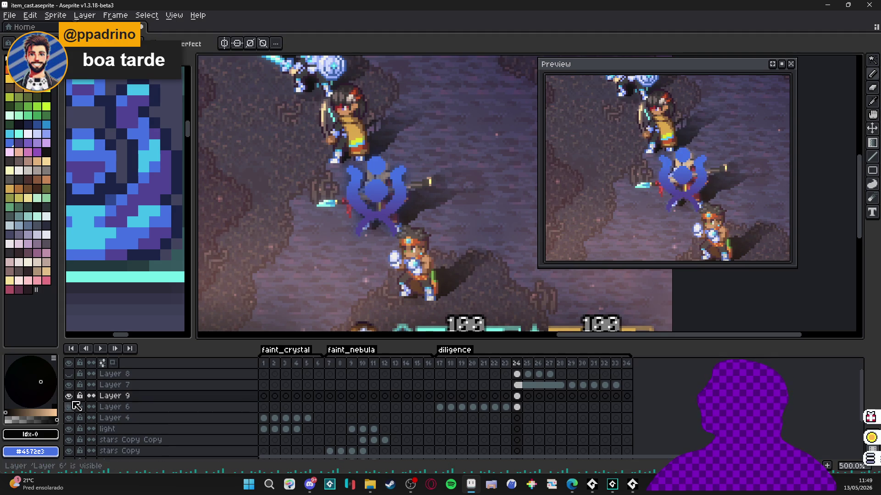
double_click(116, 398)
click(716, 269)
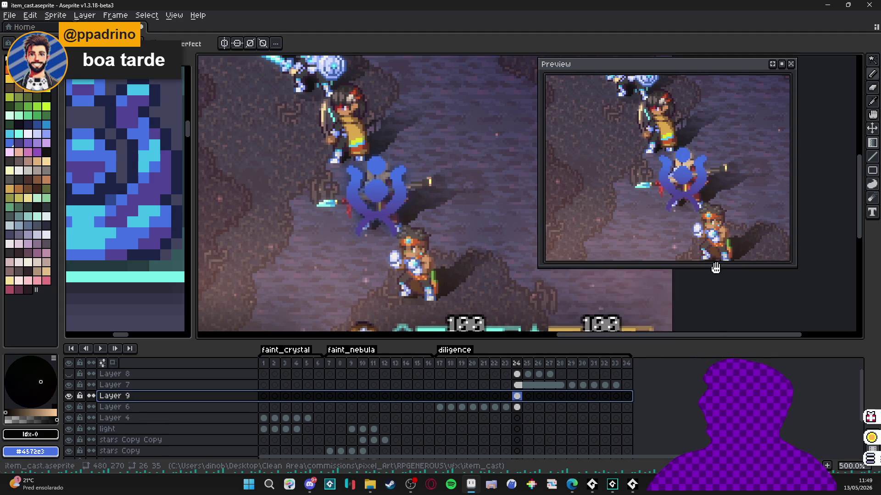
double_click(516, 396)
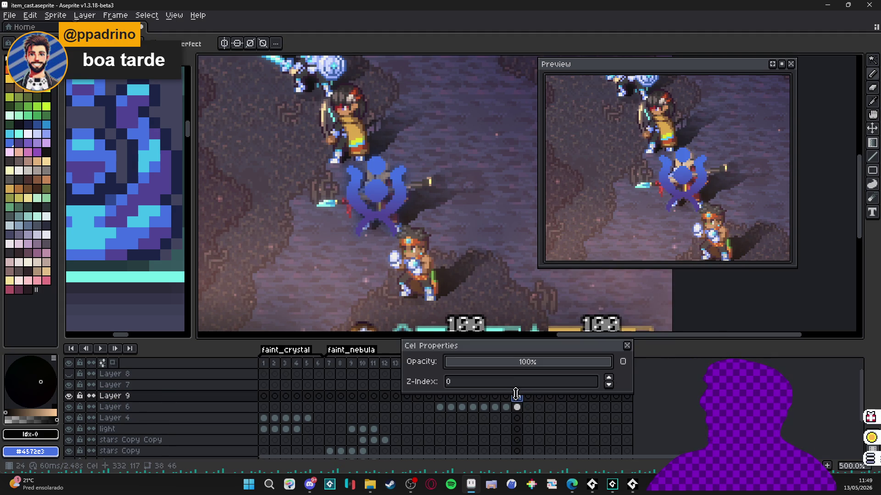
click(627, 346)
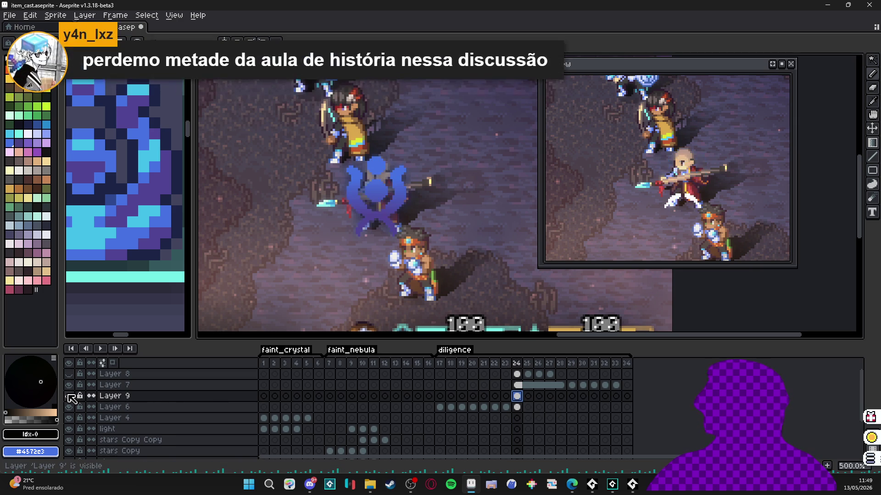
Step: Deselect the emblem, compare the frame-24 cels of Layers 6, 7 and 9, then hide Layer 7
click(518, 404)
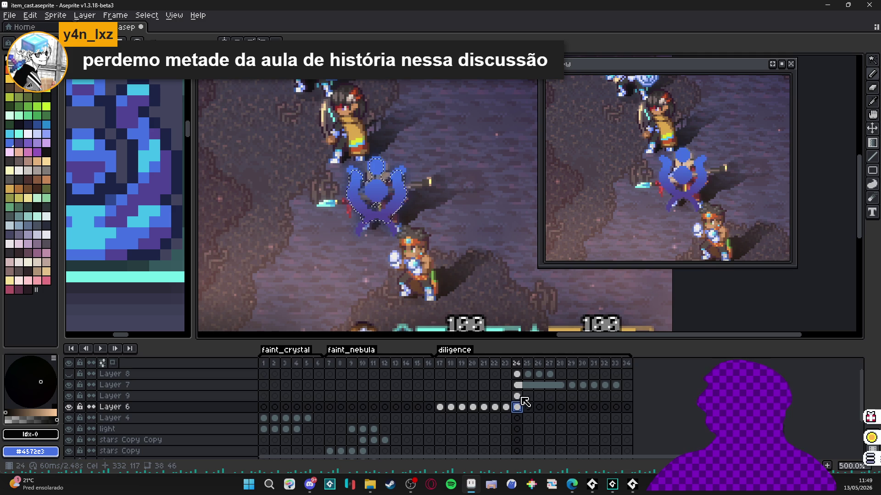
key(ctrl+d)
click(519, 397)
click(518, 388)
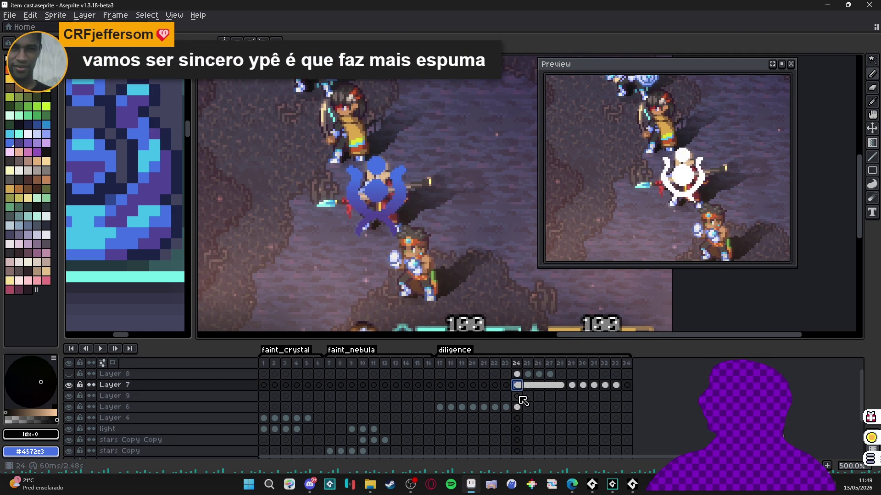
click(517, 396)
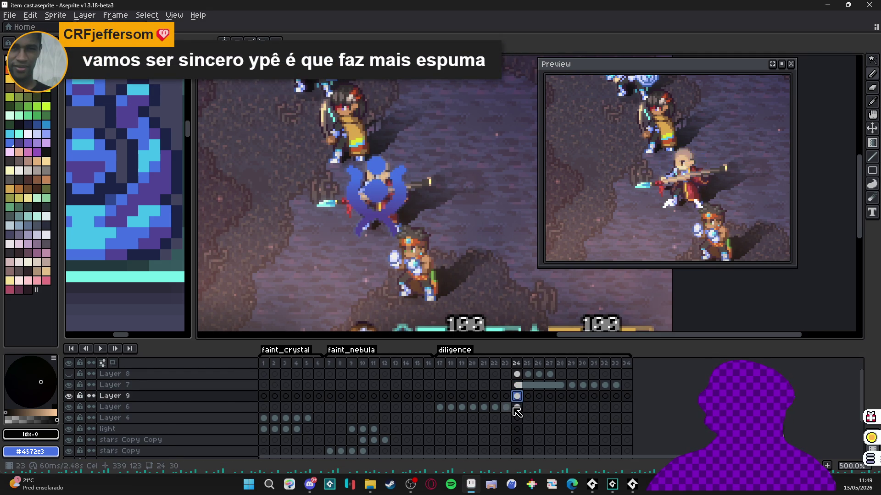
click(516, 407)
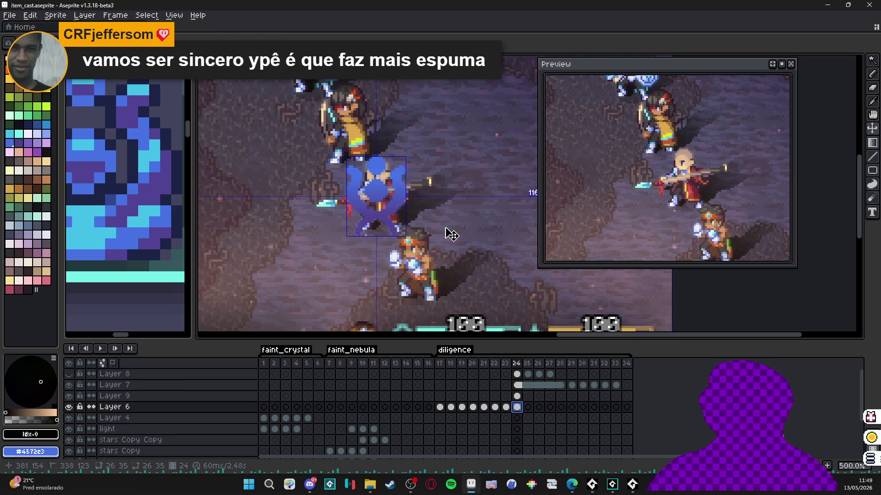
click(517, 395)
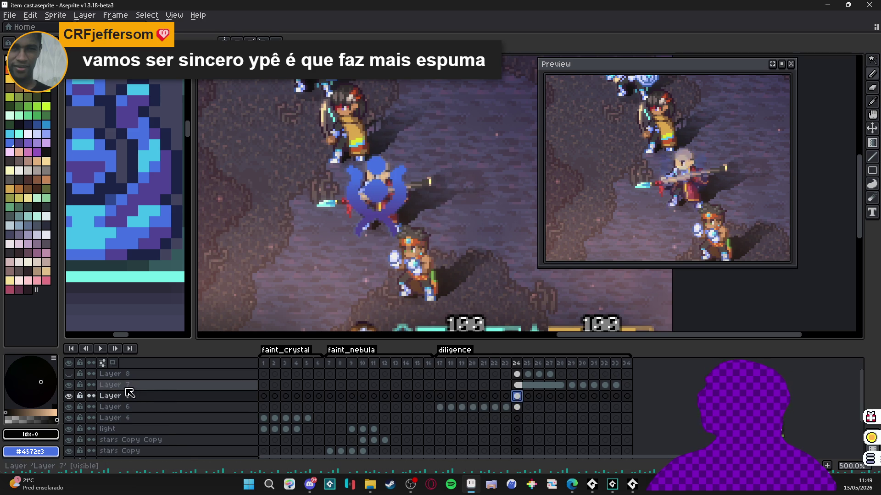
click(69, 385)
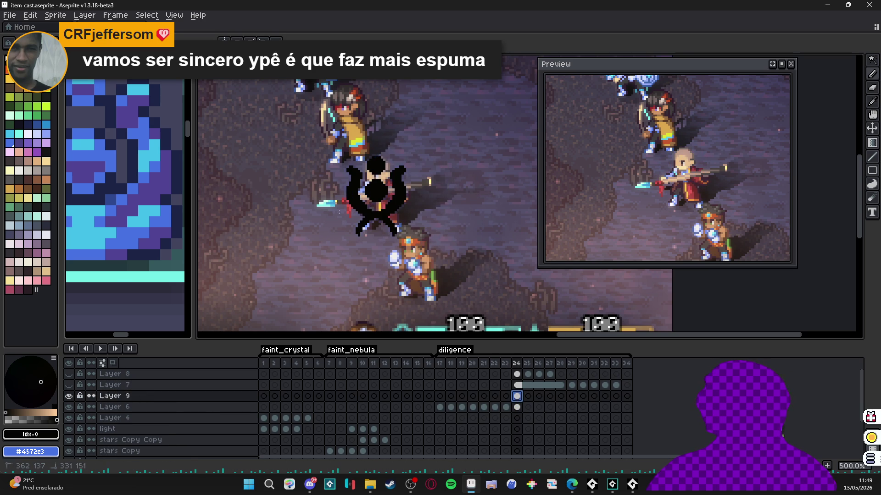
Step: Preview and cancel the blur filter twice, then make Layers 6, 9 and 7 visible with Layer 9 selected
key(ctrl+f)
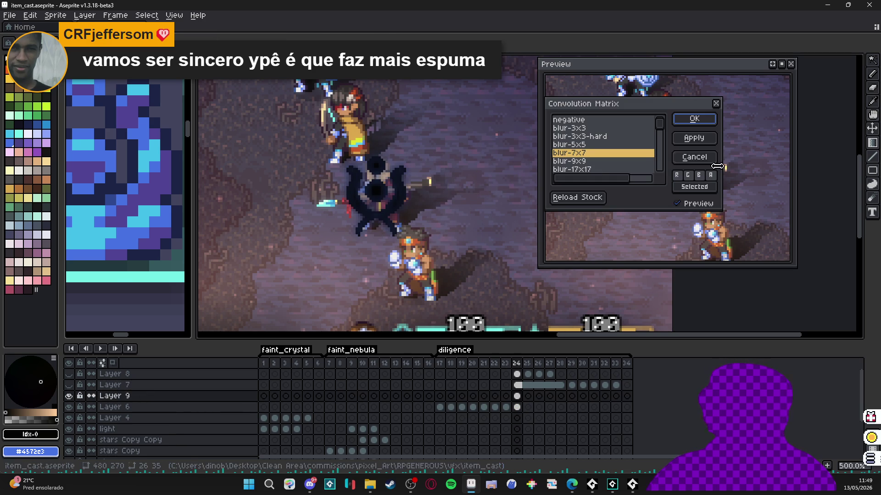
click(711, 160)
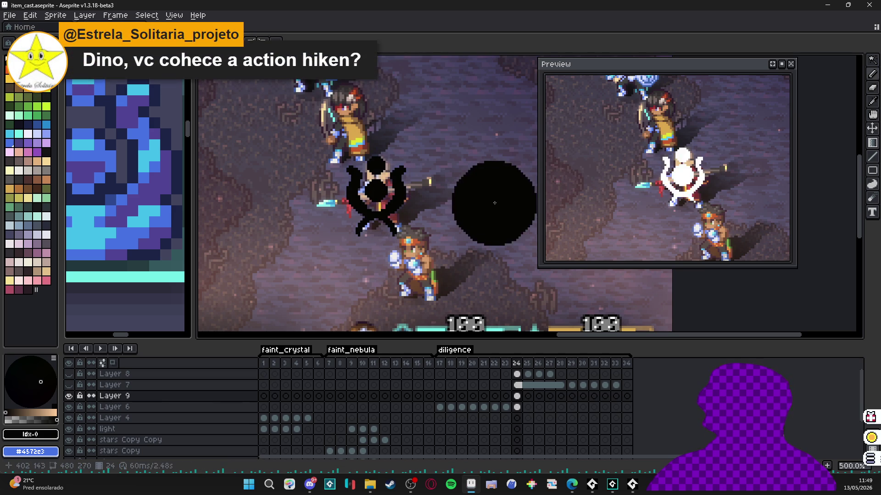
key(ctrl+f)
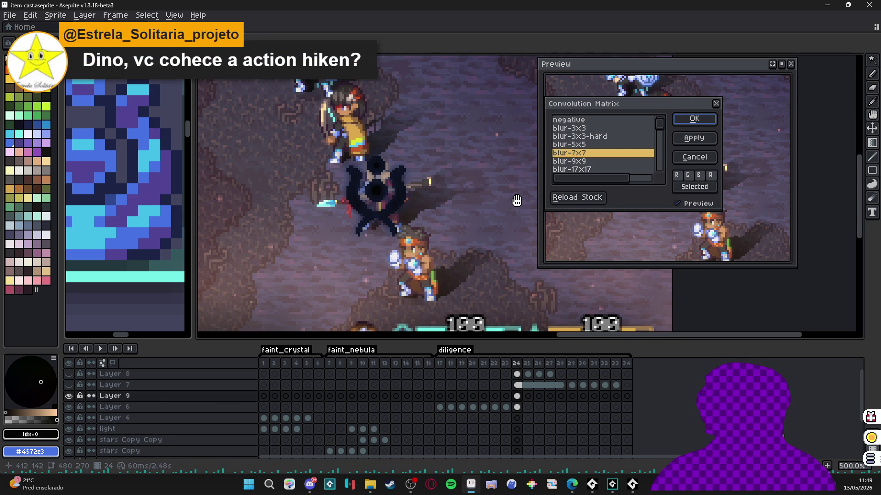
click(694, 163)
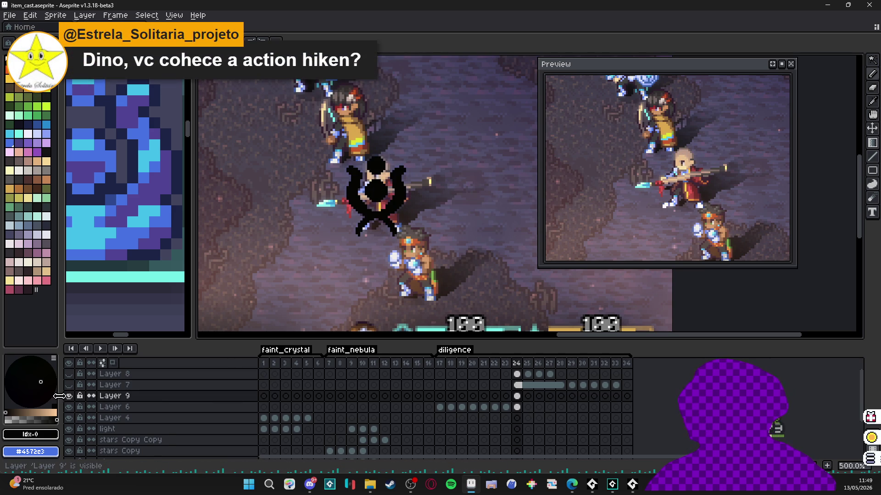
click(69, 407)
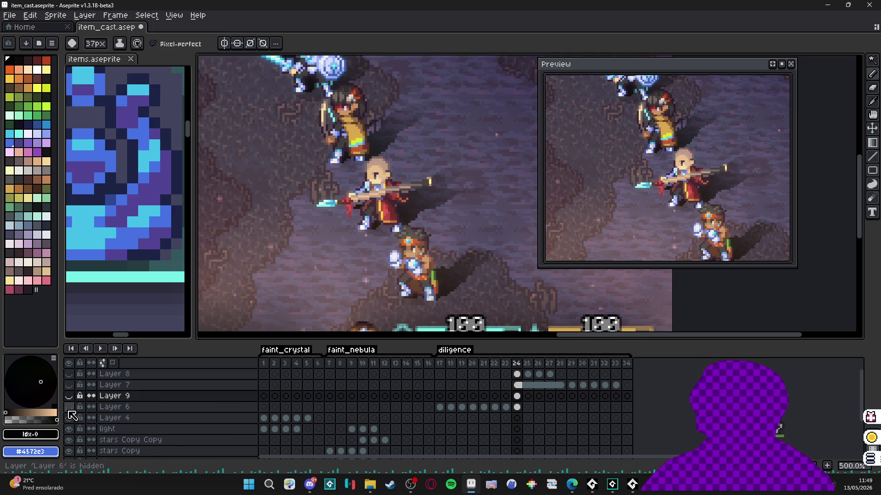
click(69, 406)
click(517, 407)
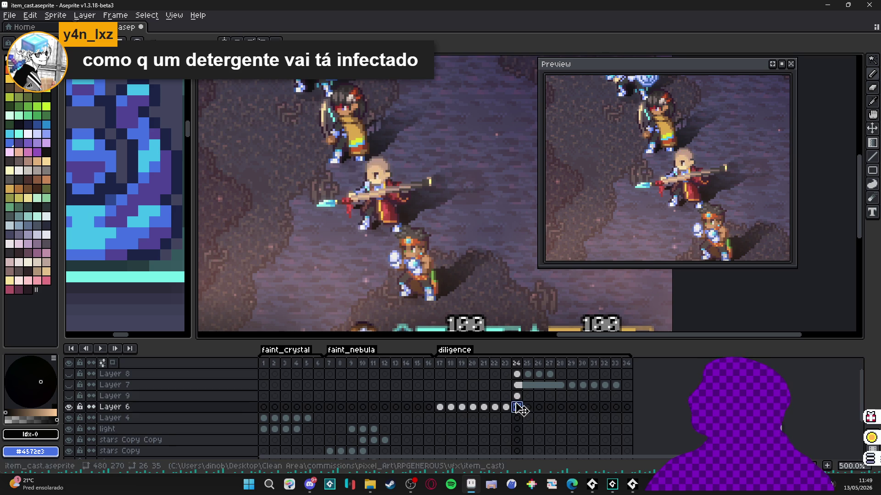
click(514, 396)
click(68, 396)
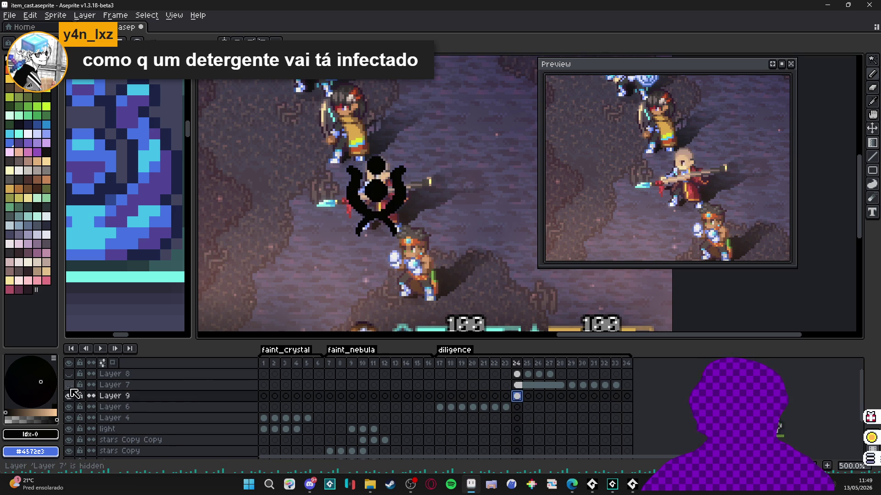
click(68, 385)
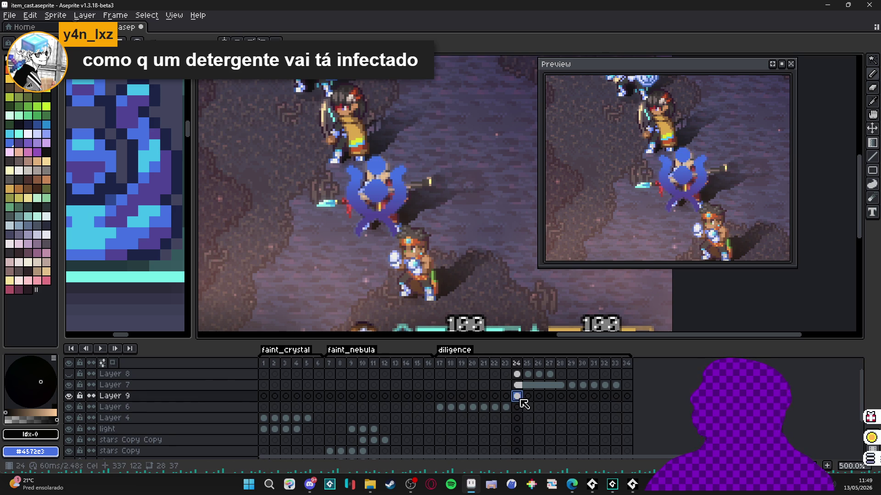
Step: Blur Layer 9's black emblem with the 7x7 kernel after comparing it against the 5x5 kernel
key(F9)
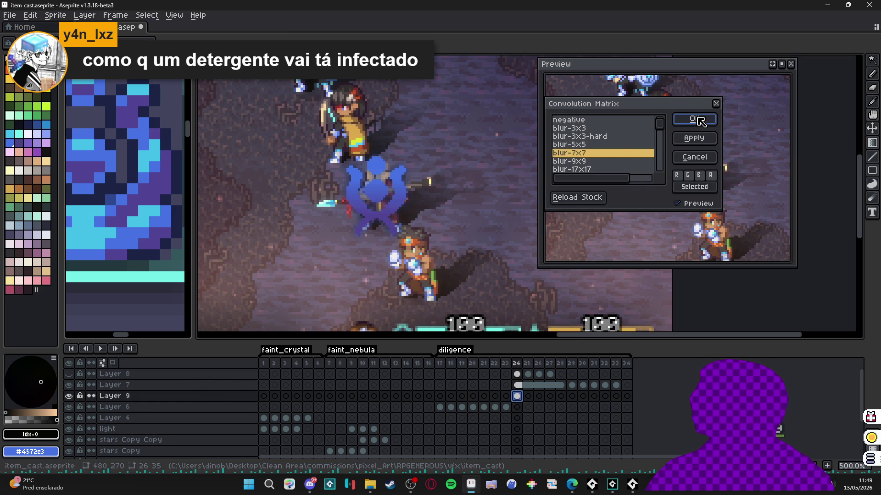
click(603, 146)
click(608, 154)
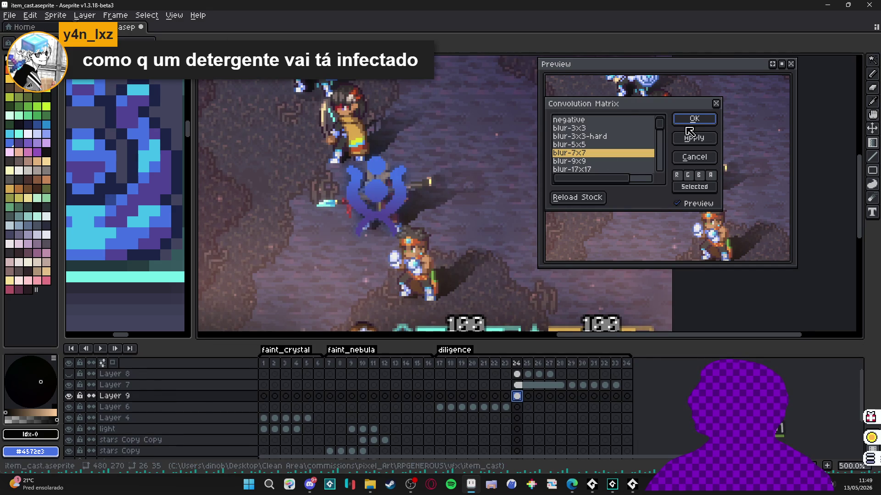
click(706, 155)
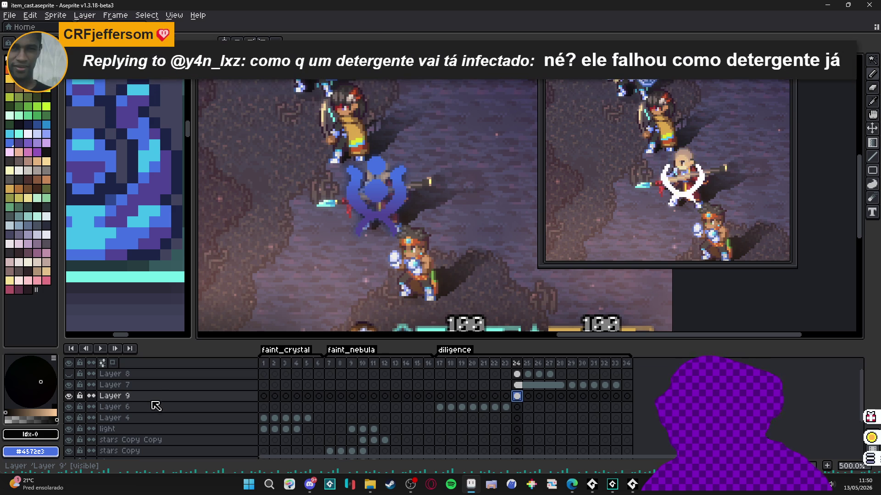
Step: Duplicate Layer 9 and merge the copy down to darken the blurred shadow
right_click(156, 398)
click(179, 436)
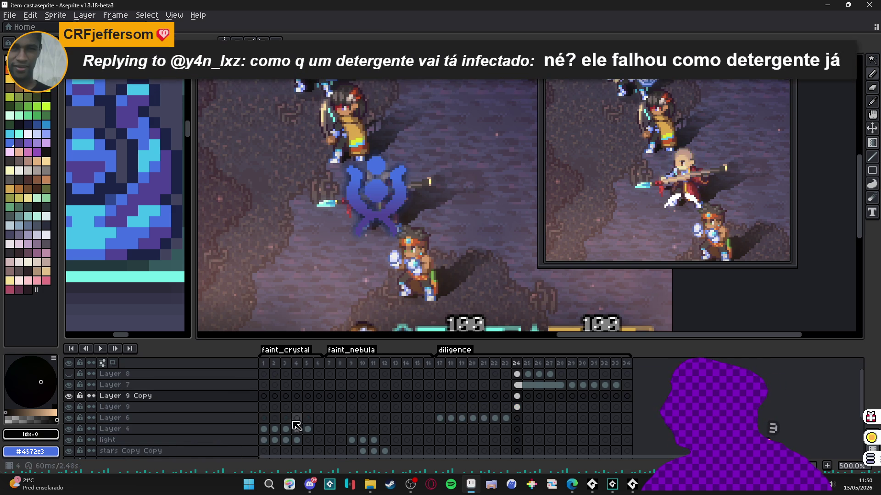
right_click(173, 397)
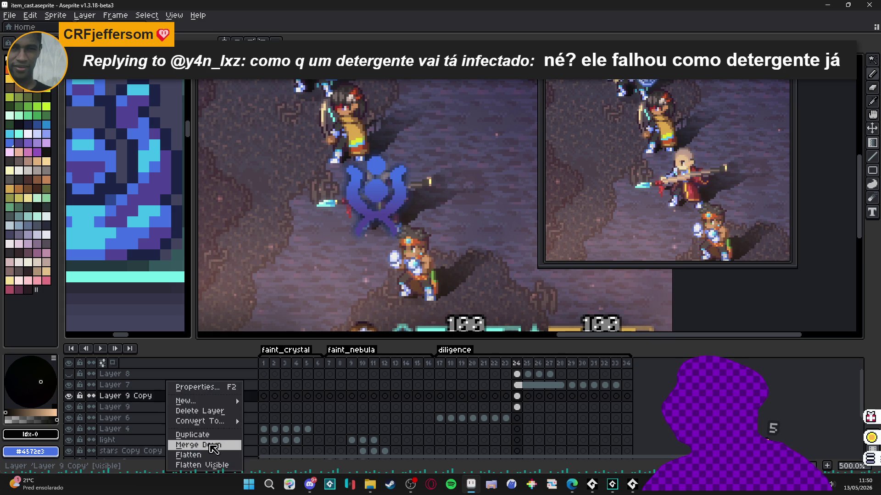
click(184, 445)
click(70, 396)
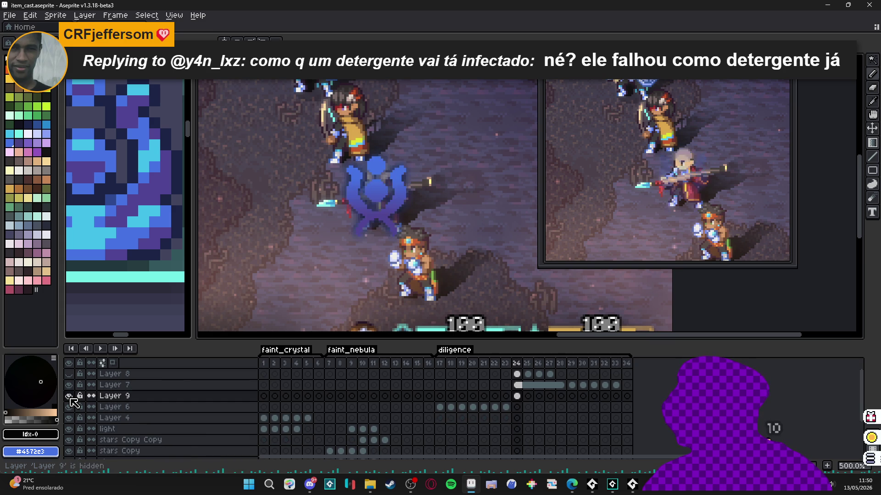
double_click(123, 397)
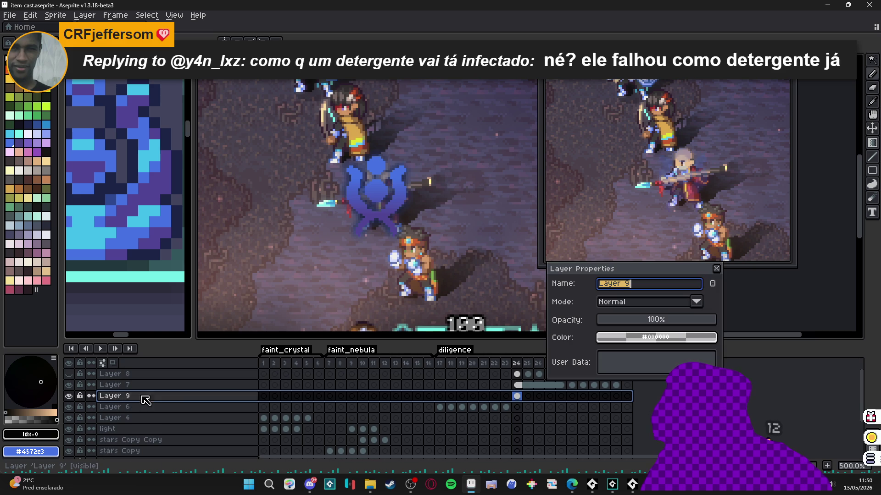
click(716, 268)
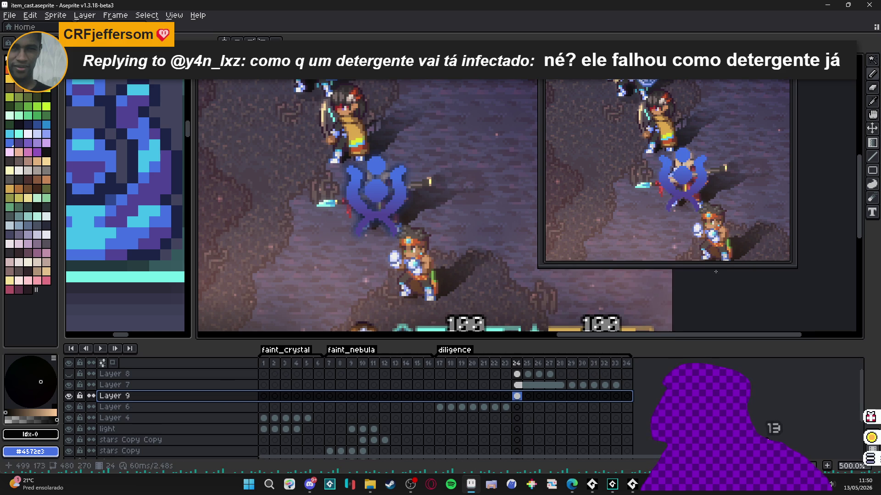
Step: Hide Layer 7 to view the shadow alone, test-moving it and undoing the move
click(69, 388)
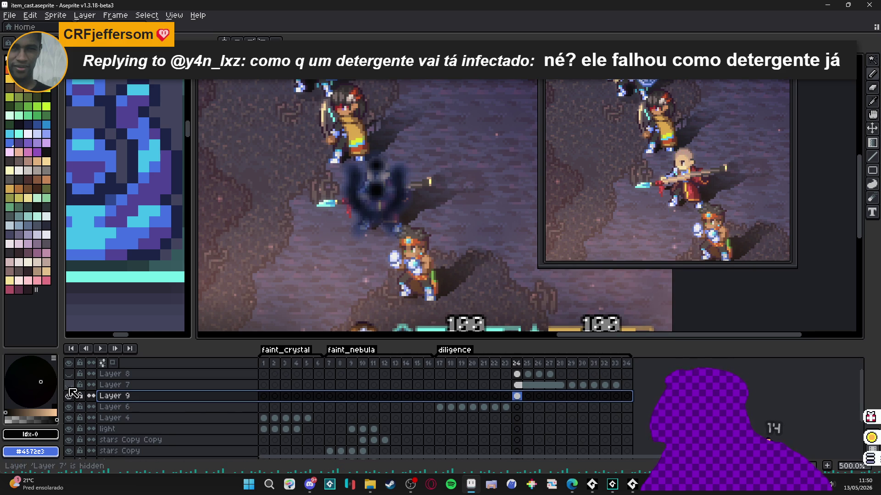
mouse_move(406, 211)
mouse_down()
mouse_move(449, 254)
mouse_move(404, 210)
mouse_move(440, 188)
mouse_move(474, 221)
mouse_up()
key(ctrl+z)
key(ctrl+z)
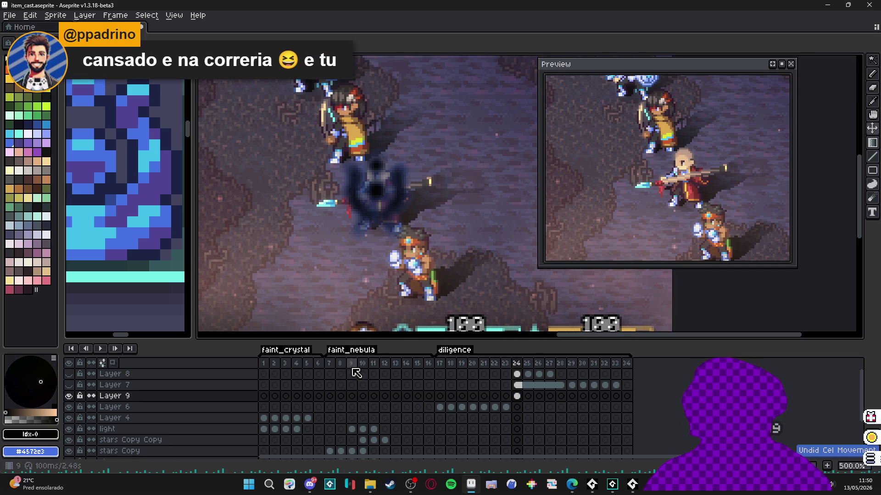
Step: Show Layer 7, select the emblem's pixels and add a black outline around them
click(70, 386)
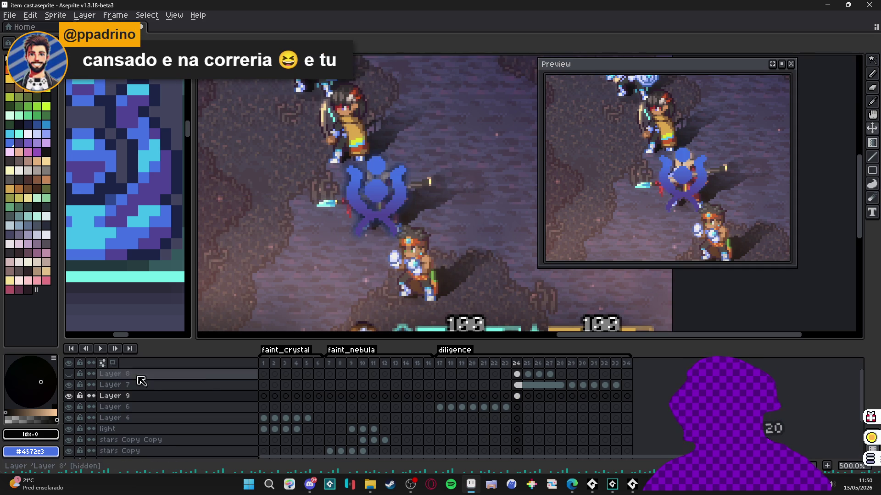
ctrl+click(516, 397)
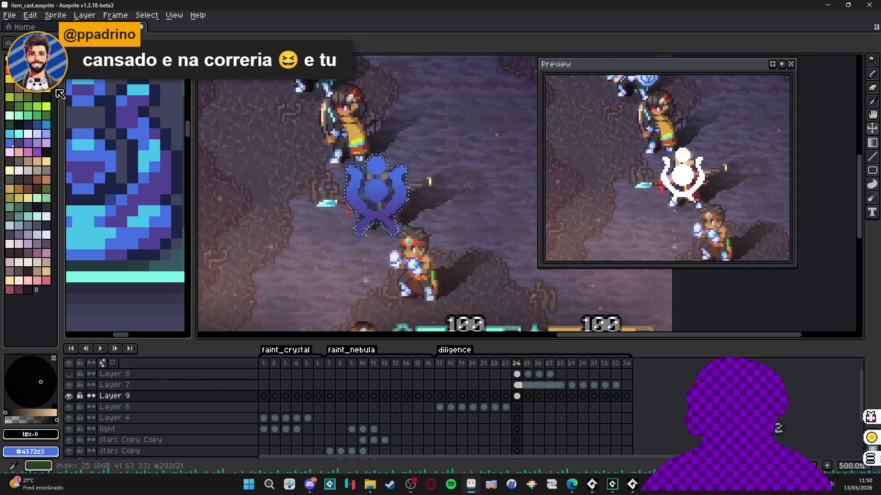
key(shift+o)
key(Return)
key(ctrl+d)
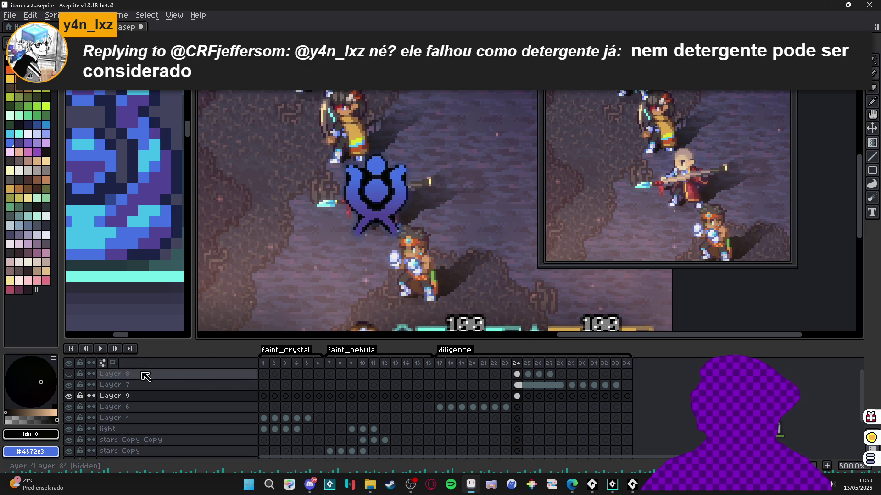
Step: Hide Layer 7 and test-move the black silhouette, undoing back to its place over the character
click(69, 385)
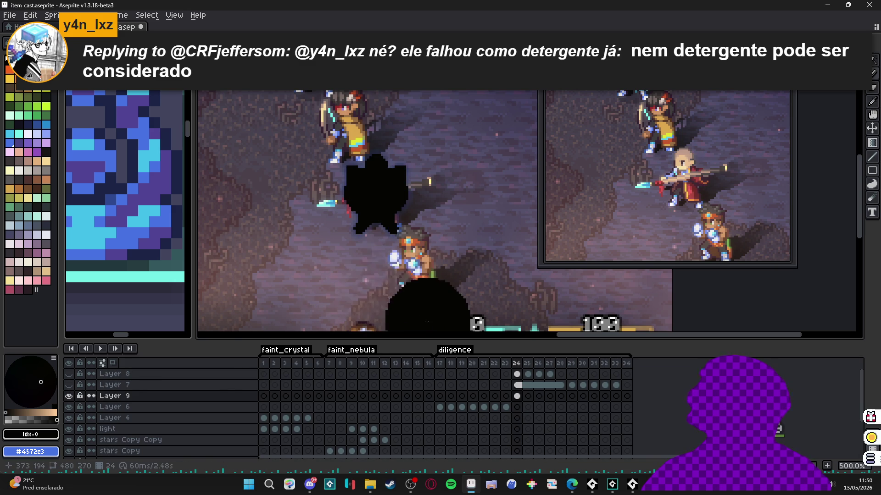
drag(393, 198, 325, 170)
key(ctrl+z)
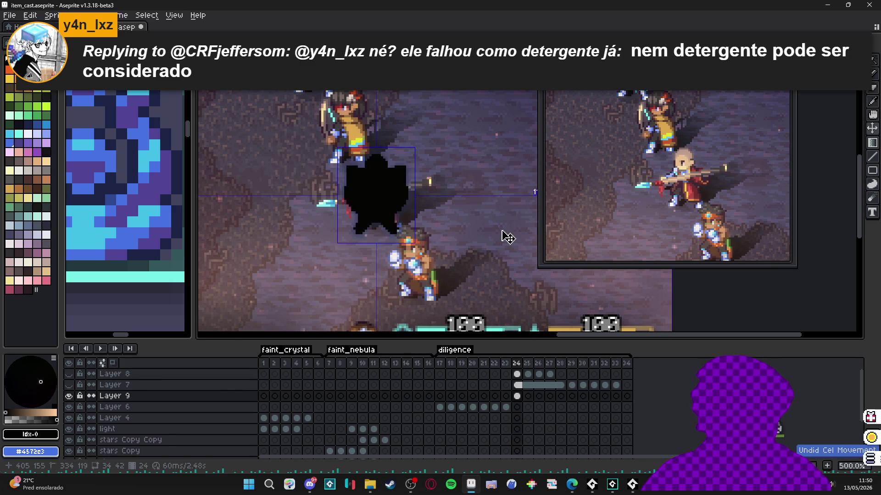
key(ctrl+z)
key(ctrl+z)
key(ctrl+z)
key(ctrl+z)
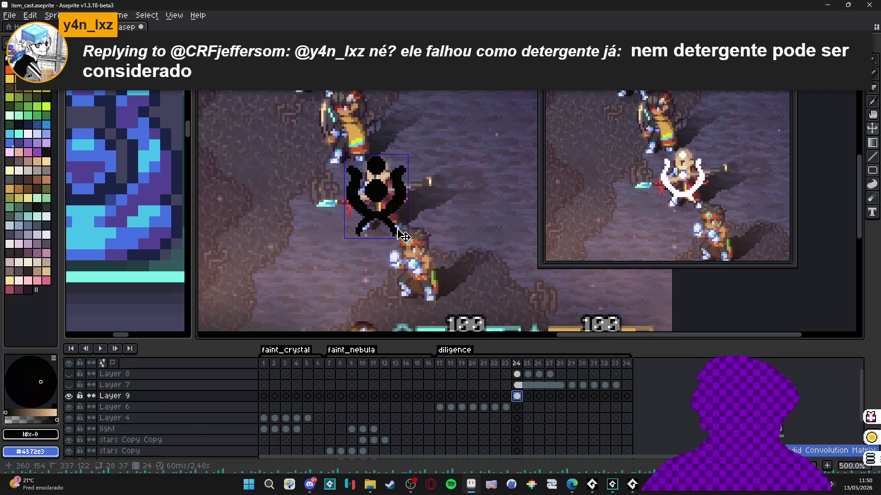
drag(389, 212, 295, 202)
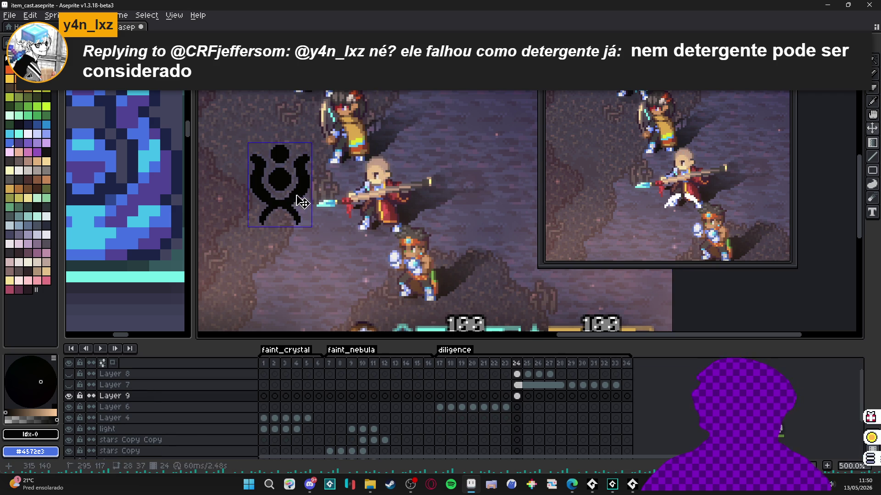
key(ctrl+z)
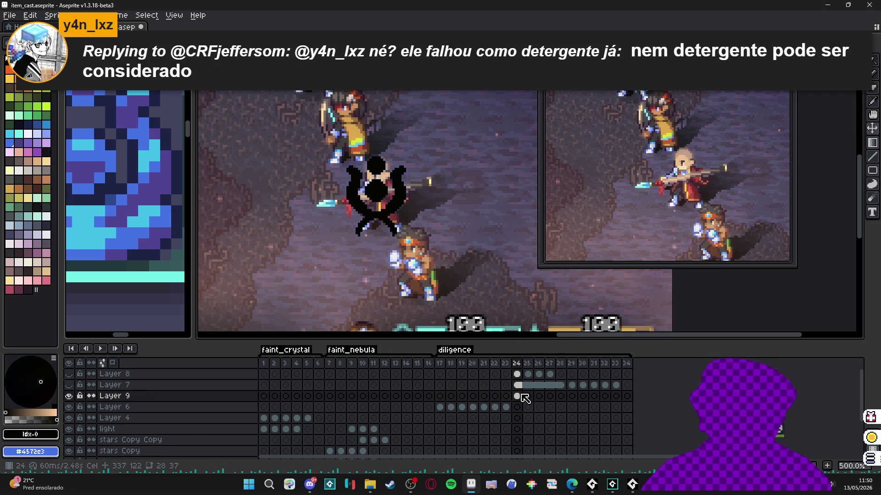
Step: Deselect the silhouette and show Layer 7's blue emblem again
scroll(407, 246, up, 3)
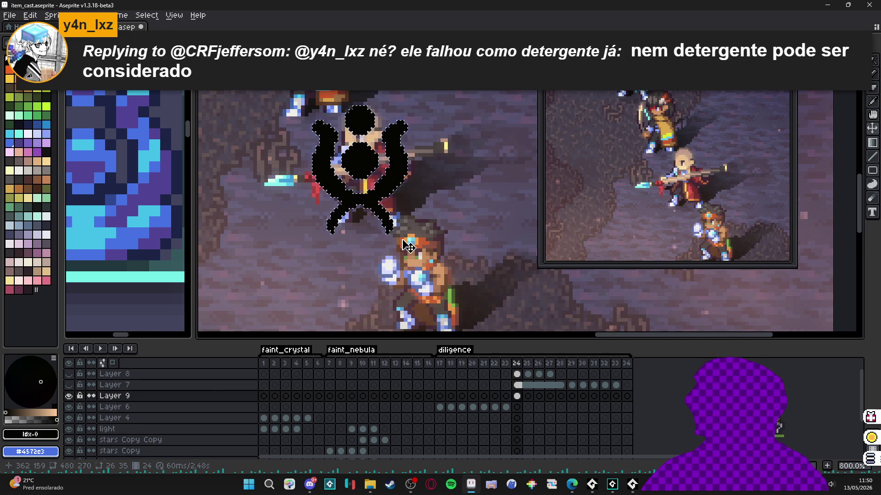
key(ctrl+d)
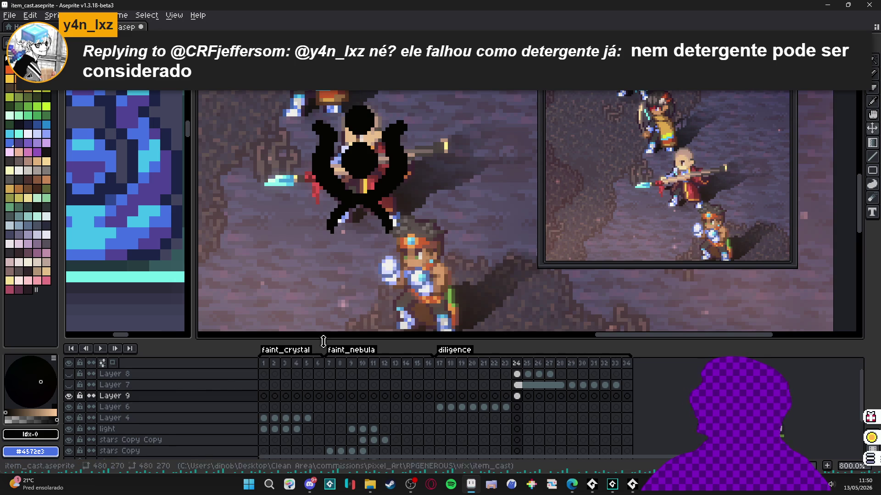
click(70, 385)
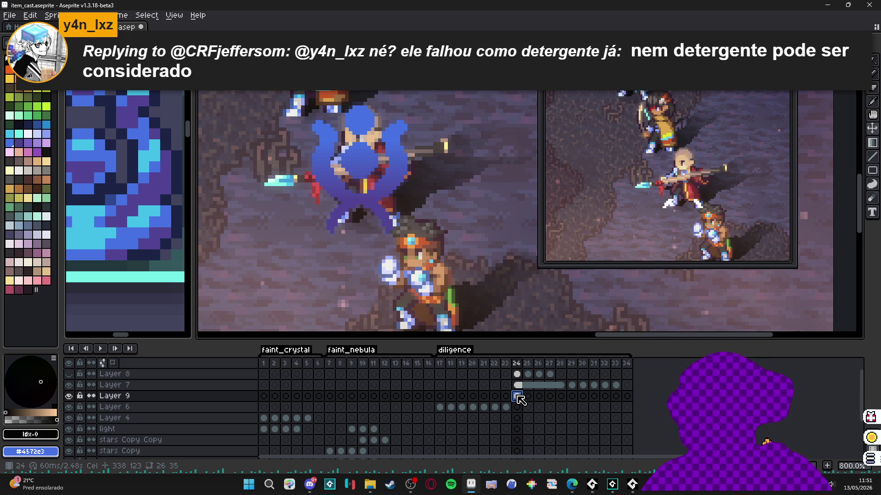
scroll(396, 202, down, 10)
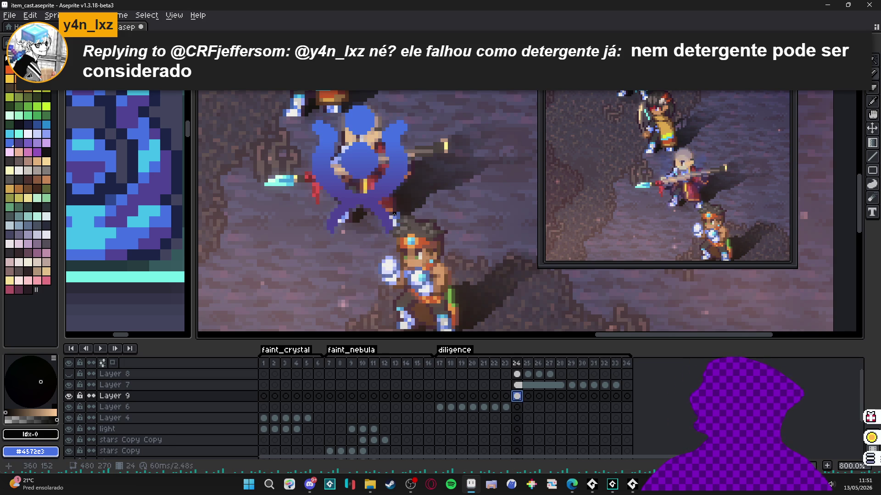
scroll(394, 214, down, 1)
Step: Blur Layer 9's silhouette with the 7x7 Convolution Matrix kernel
key(F9)
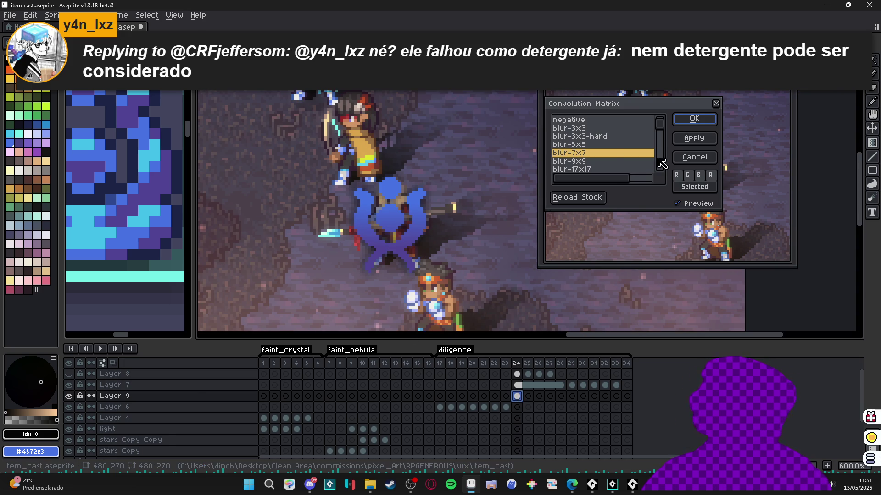
click(601, 145)
click(608, 155)
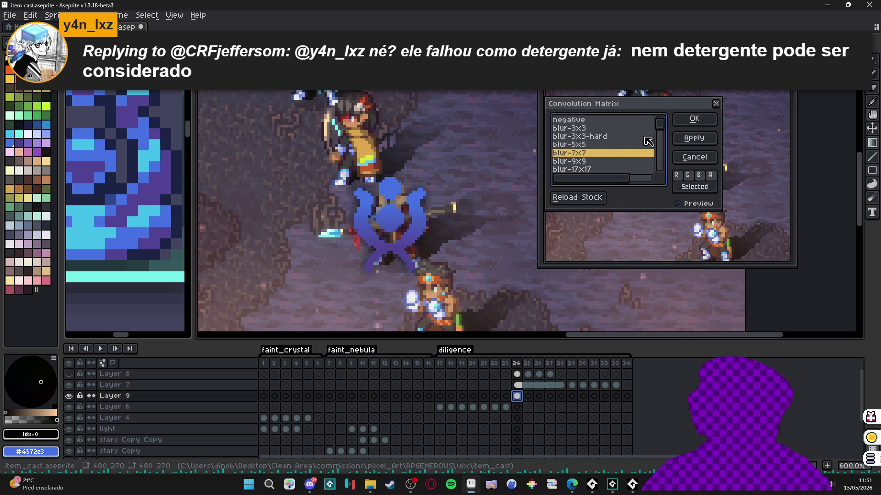
click(706, 123)
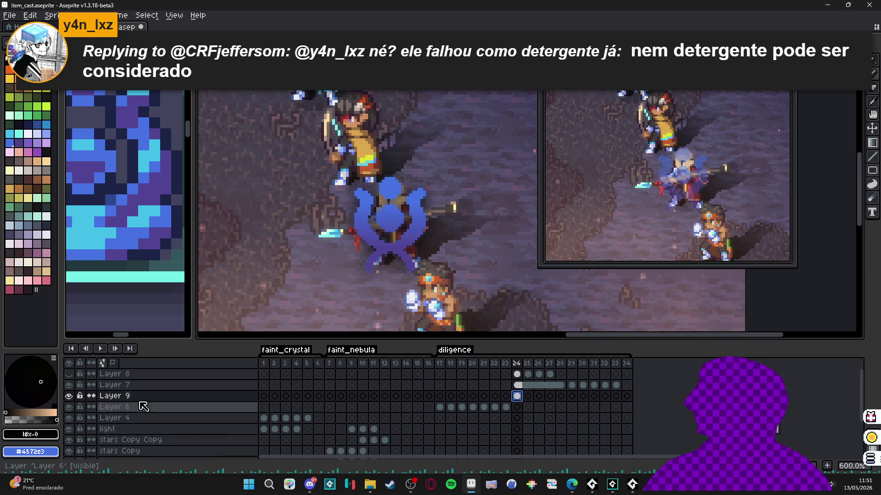
Step: Duplicate Layer 9 and merge the copy down to deepen the shadow, keeping it visible
right_click(147, 397)
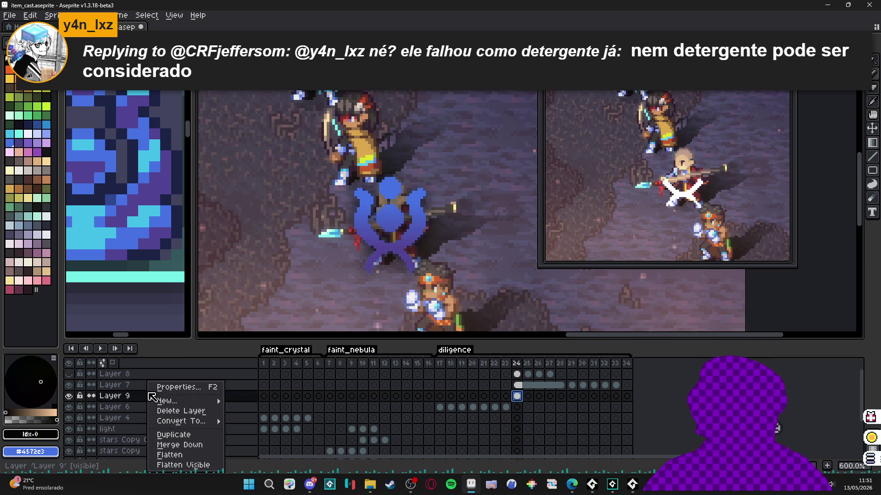
click(179, 431)
right_click(134, 397)
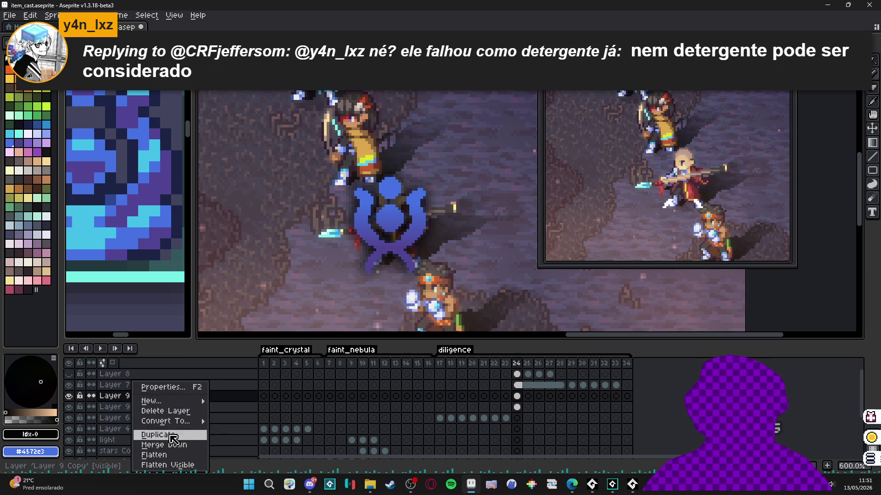
click(151, 445)
click(69, 397)
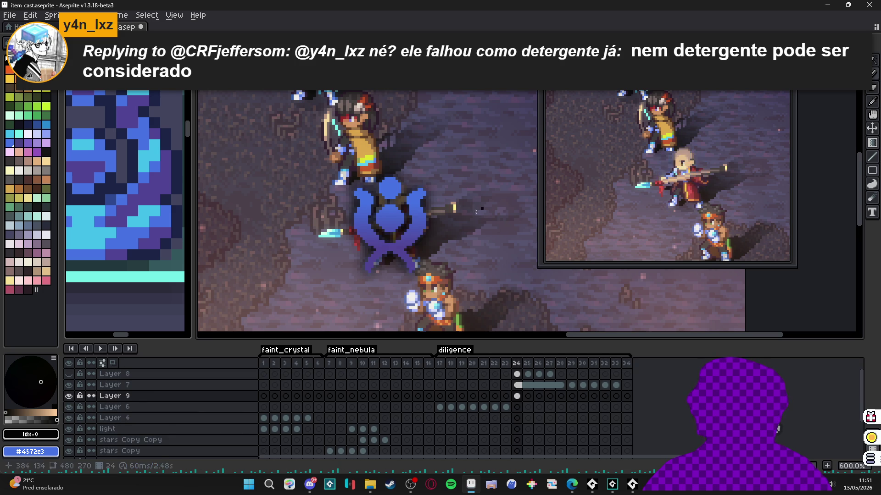
scroll(448, 220, down, 2)
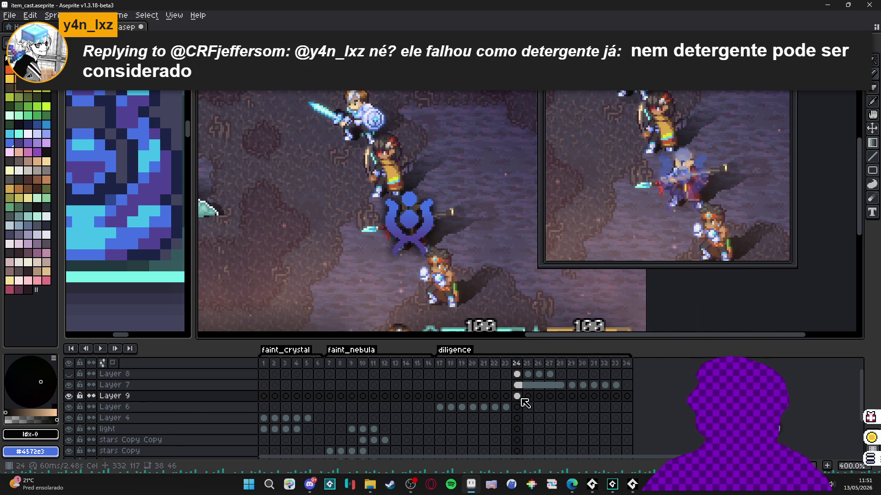
Step: Link Layer 9's shadow cels across frames 24–28
drag(517, 397, 560, 397)
right_click(561, 397)
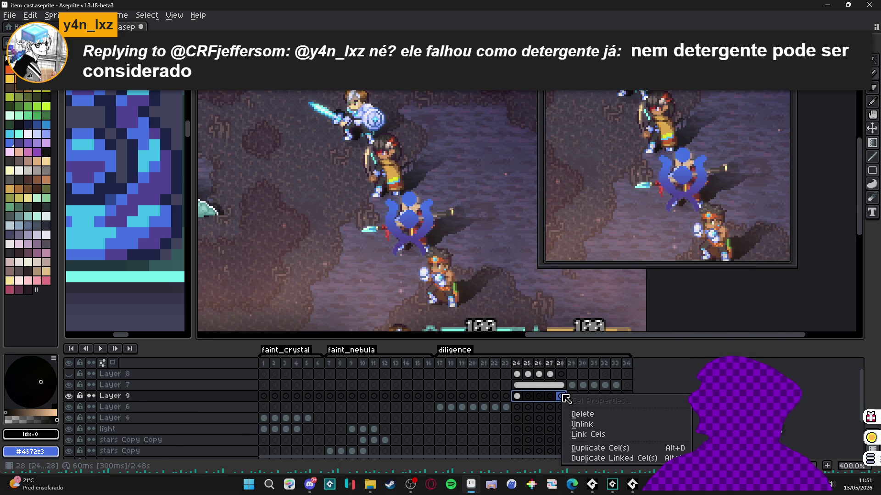
click(600, 434)
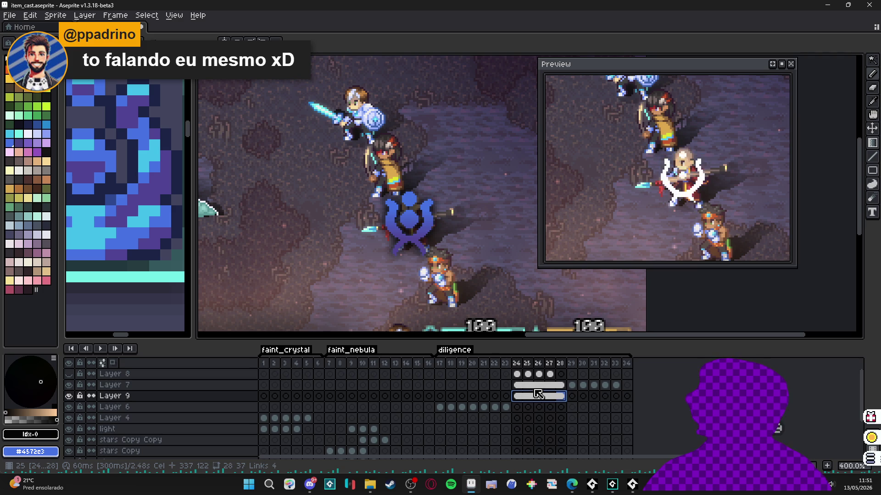
Step: Inspect the frame-29 cels of Layers 7 and 9 and Layer 7's frame-30 opacity
click(572, 396)
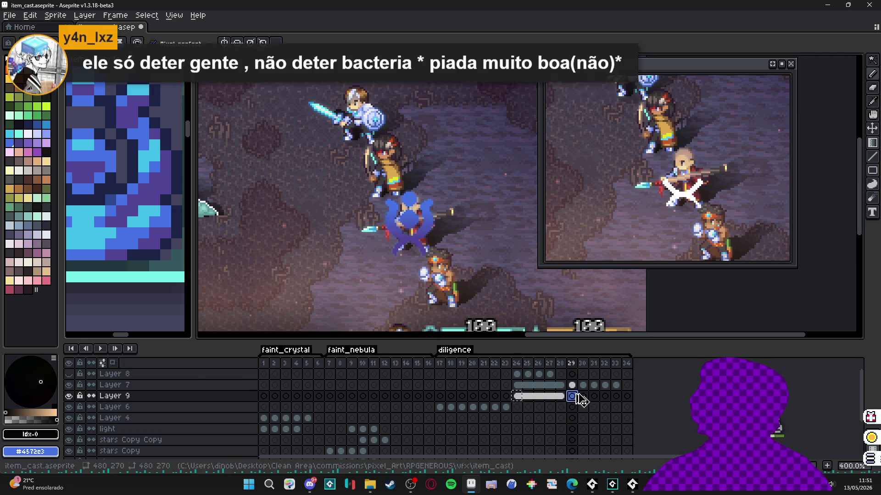
click(572, 385)
double_click(572, 386)
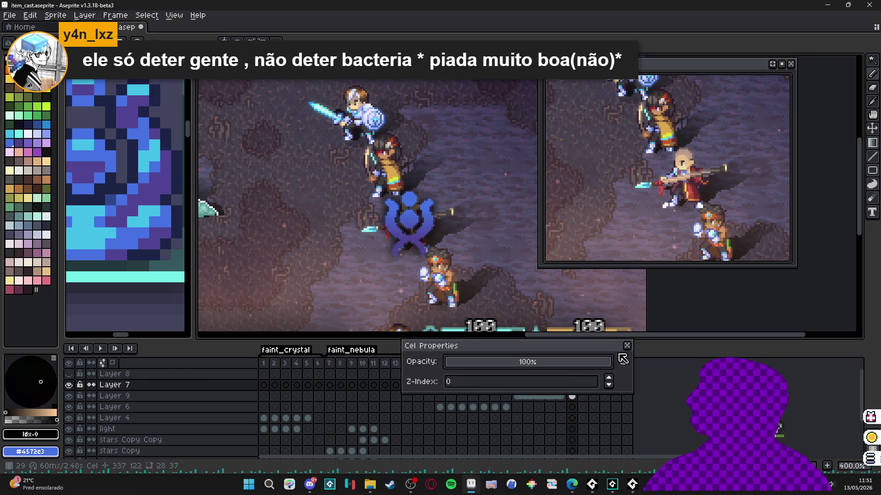
key(Escape)
click(572, 396)
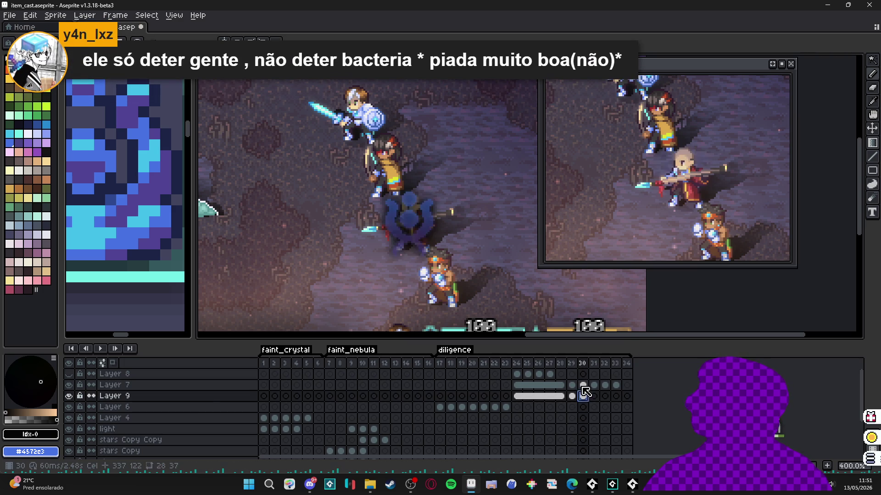
double_click(582, 385)
Step: Set Layer 9's frame-30 shadow opacity to 51% and lower frame 31 further
click(628, 346)
double_click(582, 396)
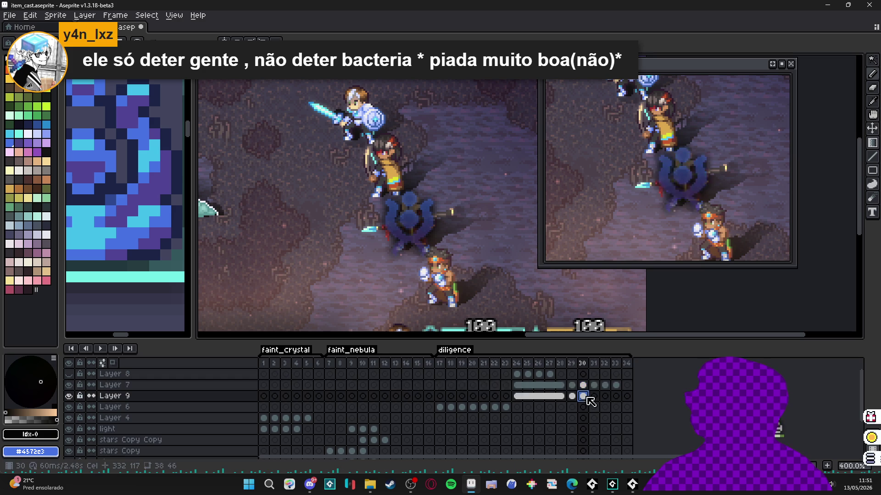
click(531, 365)
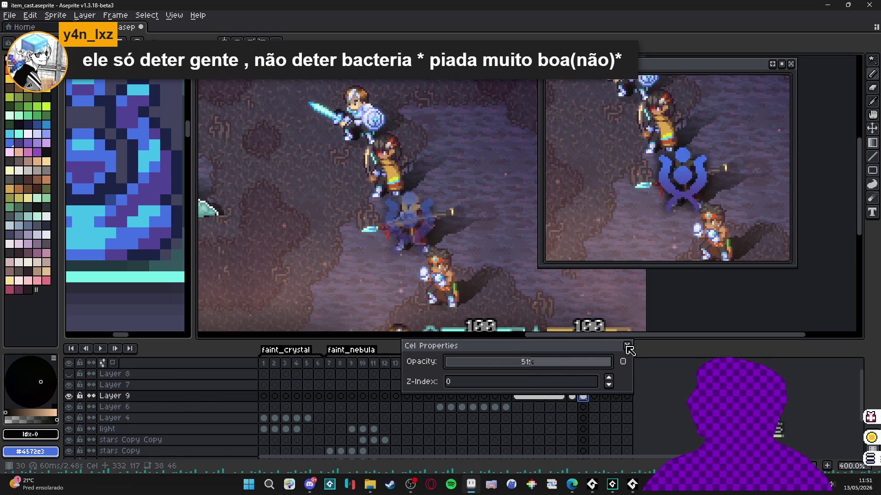
click(628, 347)
double_click(594, 396)
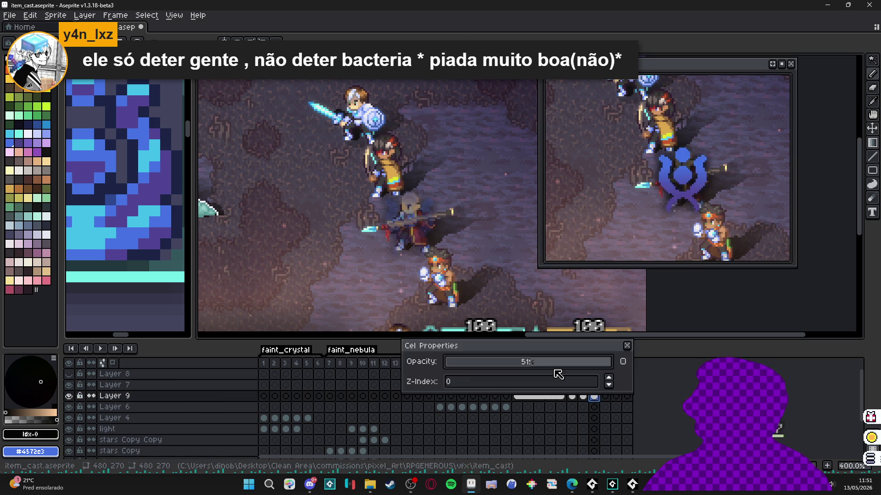
click(485, 363)
click(628, 347)
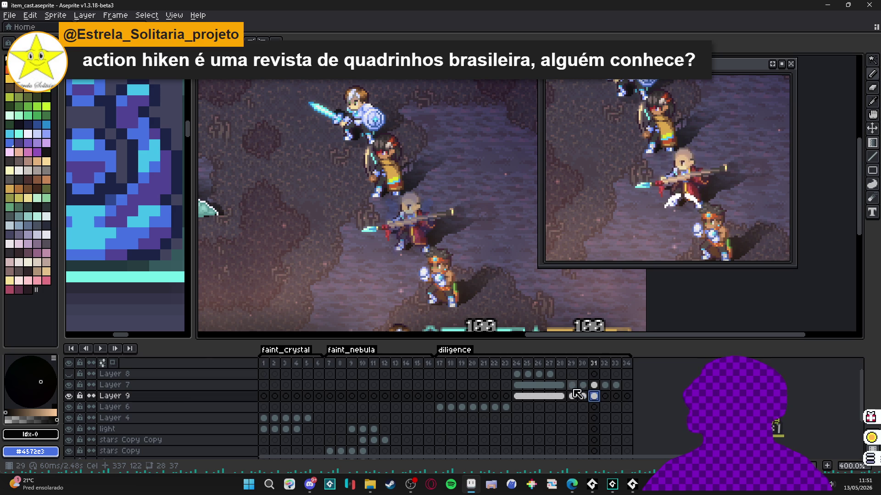
Step: Reduce Layer 9's frame-32 shadow opacity to 10% and check the frame-33 cel
click(604, 396)
double_click(607, 396)
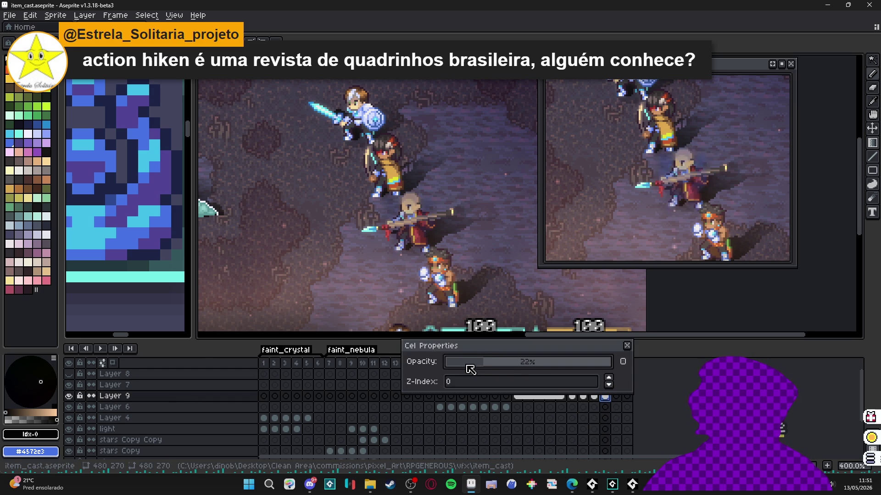
drag(469, 369, 464, 367)
click(628, 346)
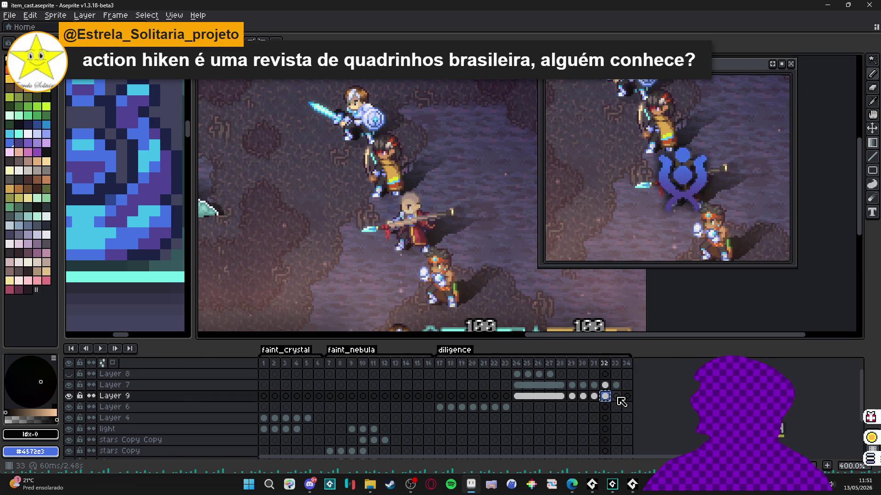
double_click(616, 396)
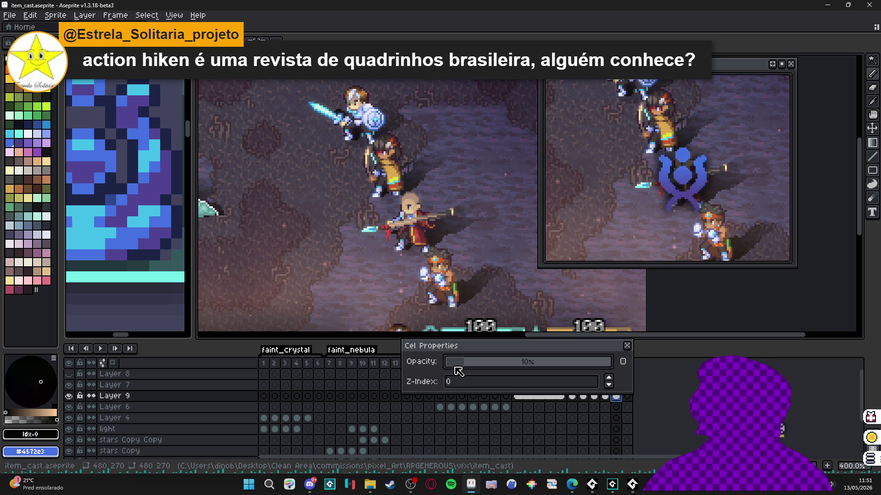
click(627, 346)
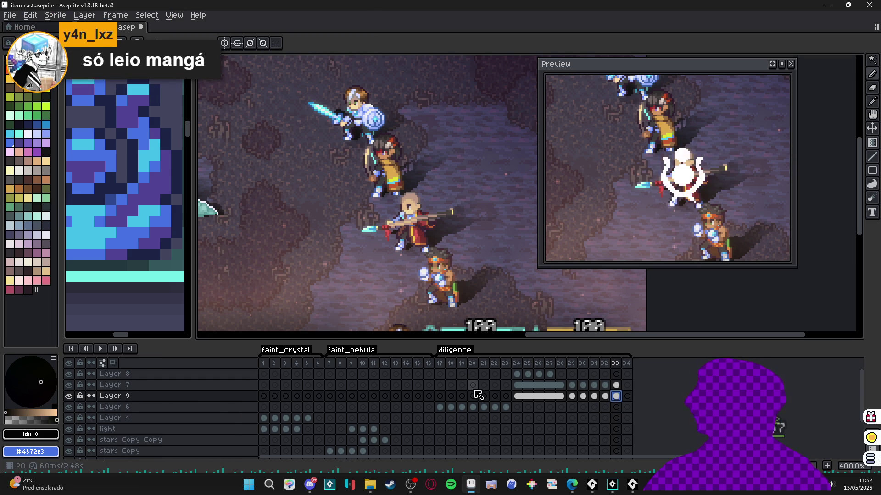
Step: Nudge Layer 8's emblem up one pixel in frames 25 and 26, undoing one extra nudge
click(517, 375)
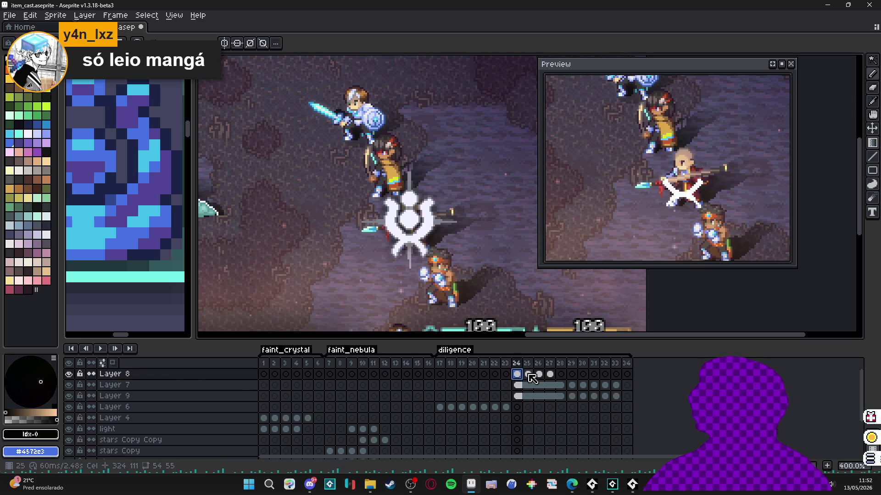
click(530, 376)
click(518, 375)
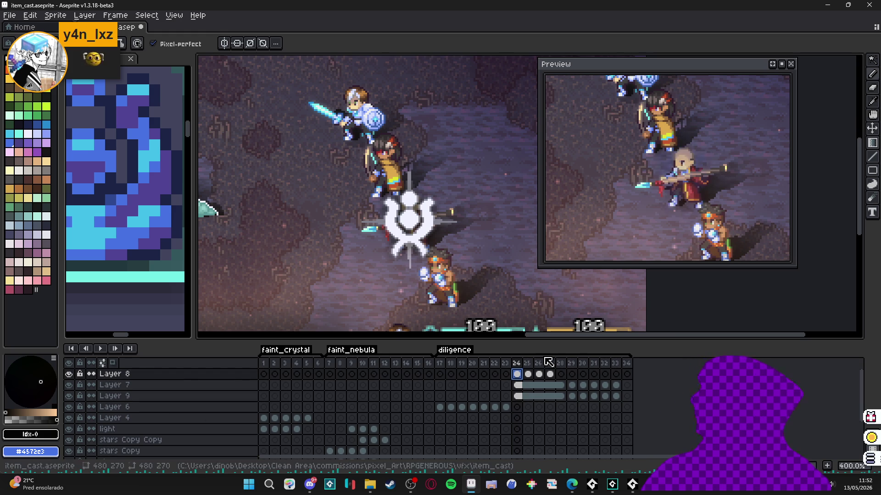
click(527, 374)
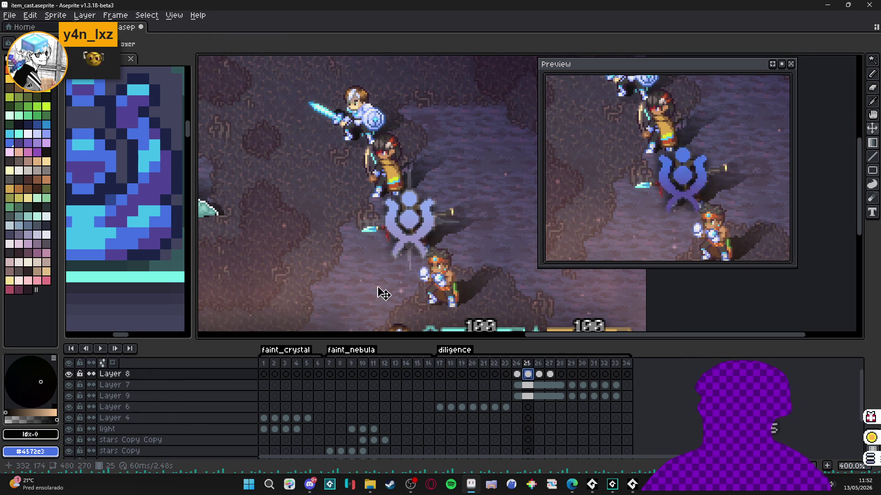
scroll(430, 239, up, 2)
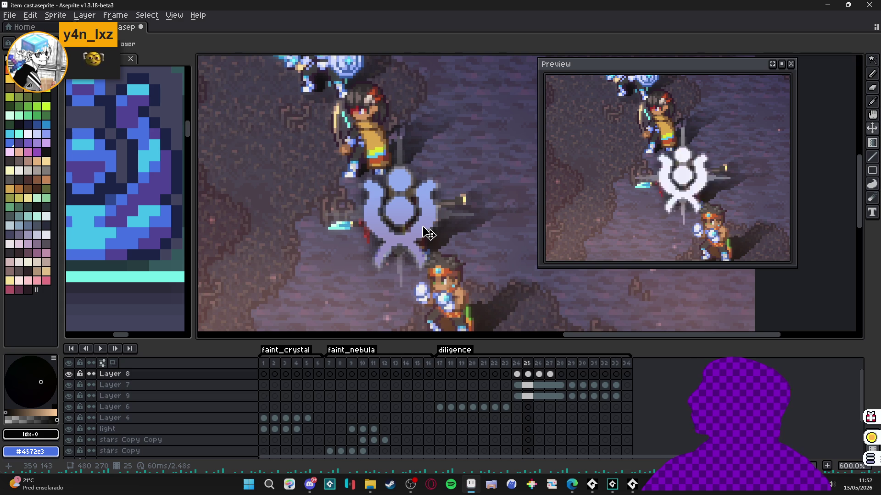
drag(425, 228, 424, 226)
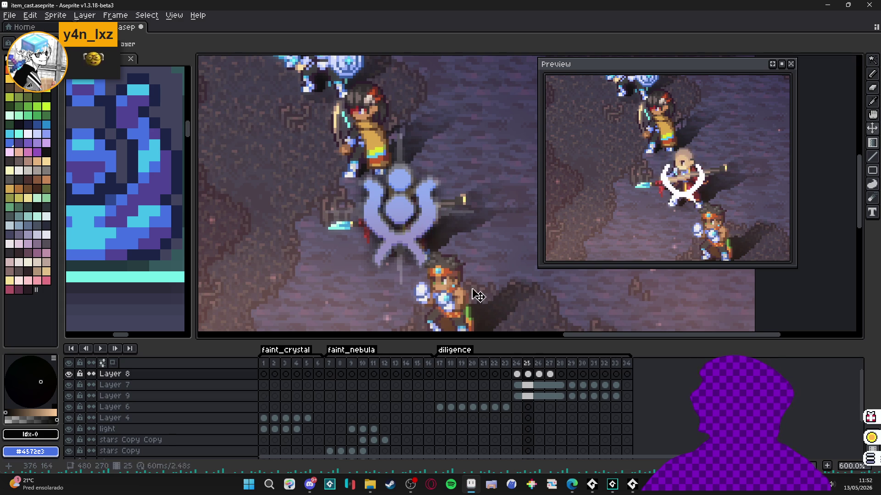
key(Right)
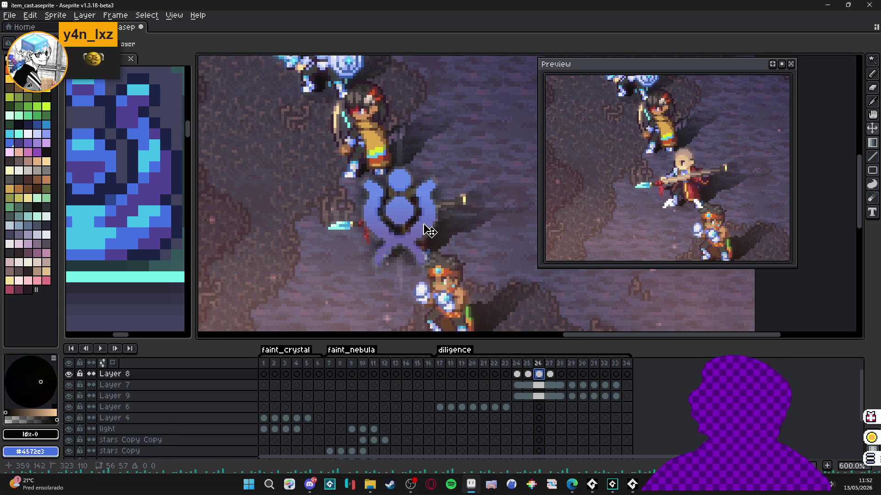
key(Up)
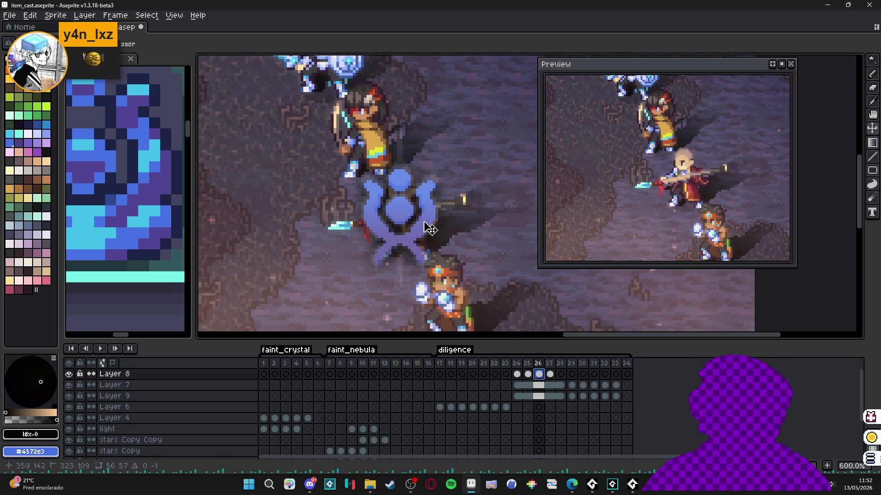
key(Up)
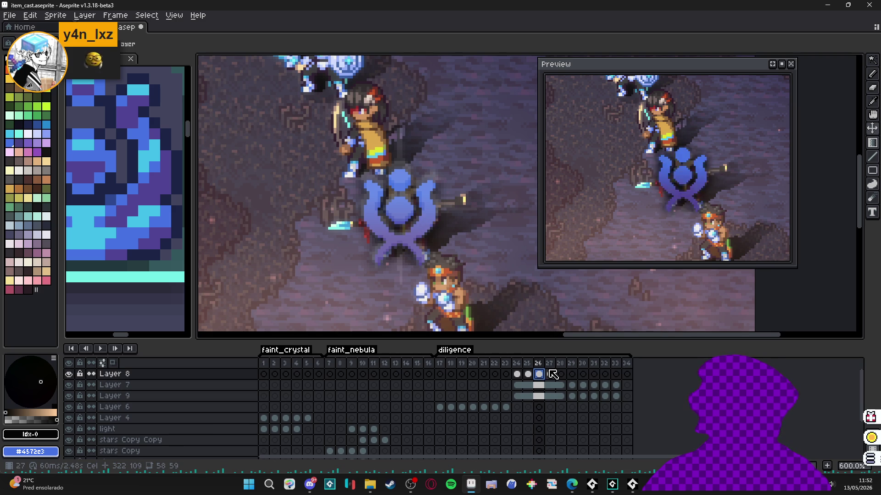
key(ctrl+z)
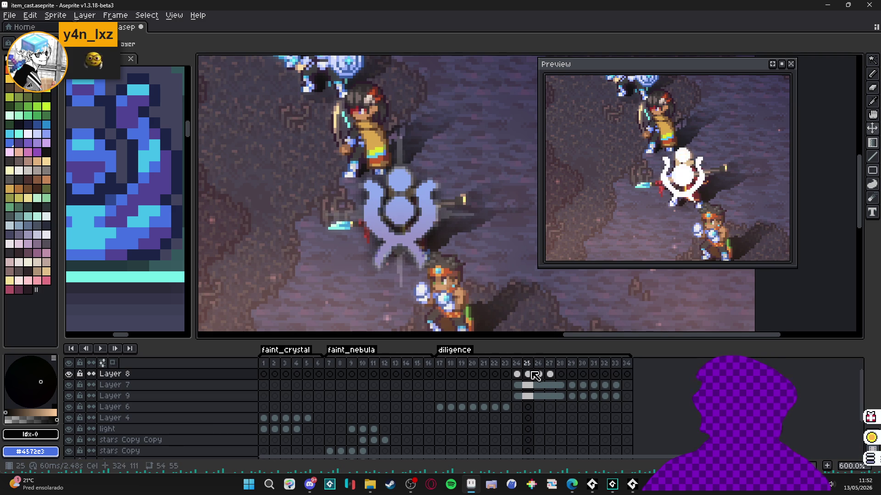
Step: Step through Layer 8's frames 25–30 to compare the emblem positions, ending on frame 29
click(528, 375)
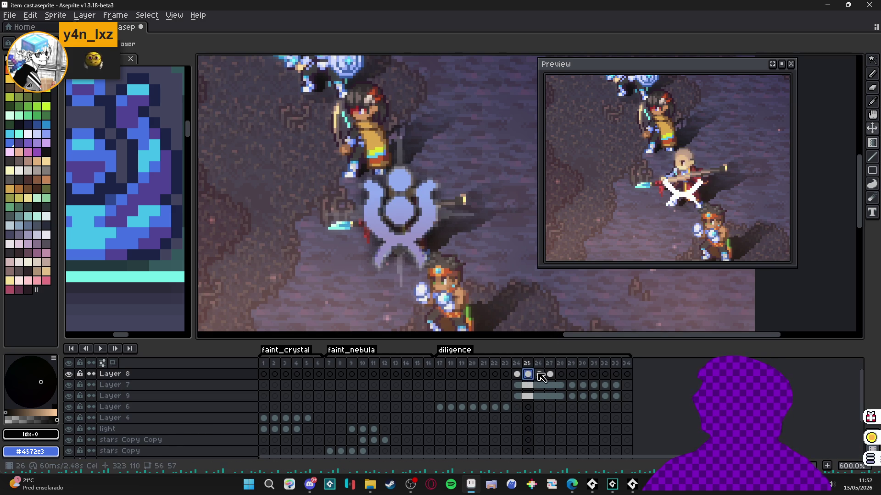
click(540, 375)
click(550, 375)
click(561, 376)
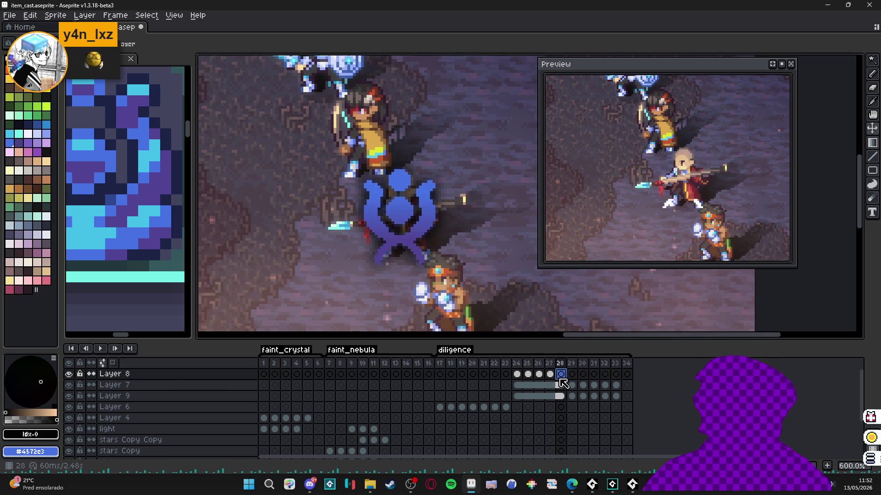
key(Right)
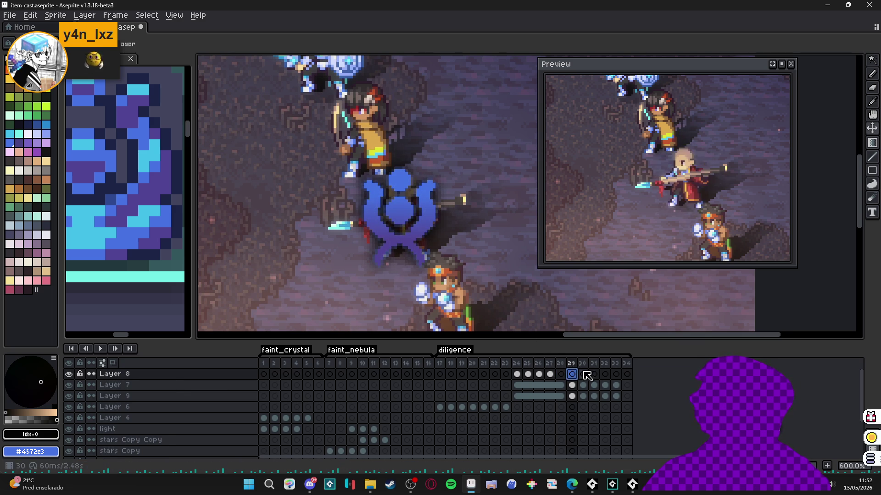
click(587, 375)
click(572, 375)
key(Left)
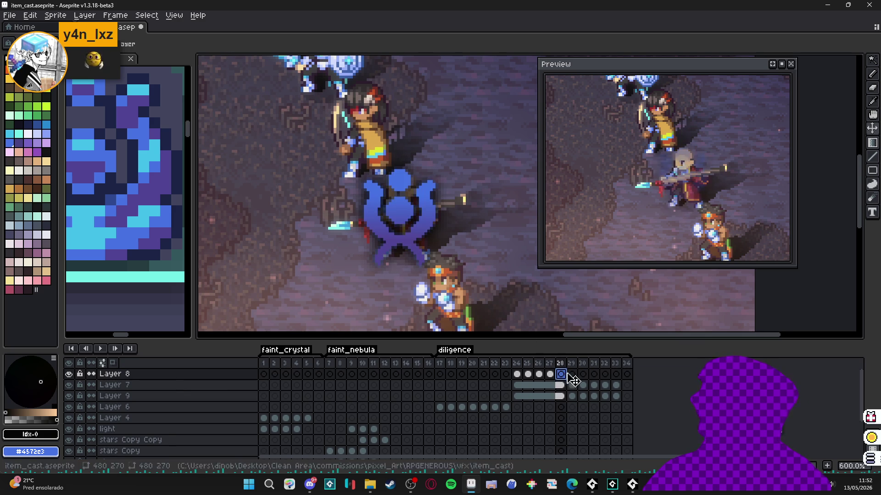
click(572, 374)
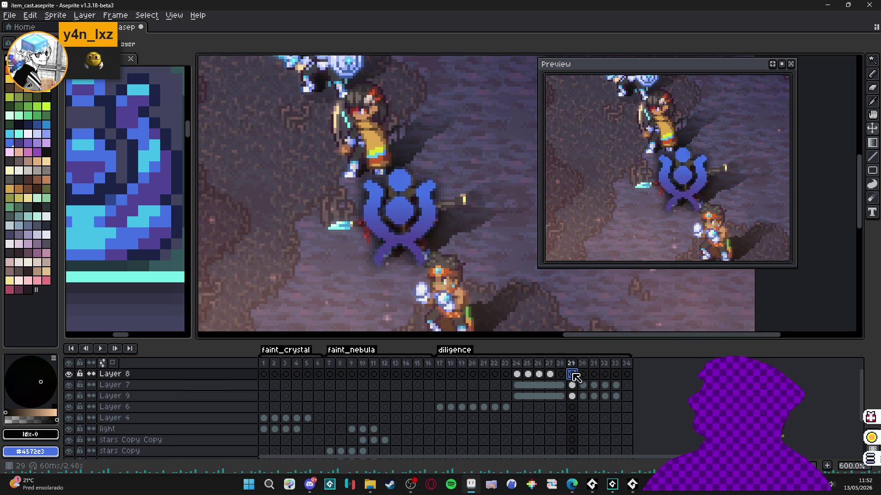
Step: Move Layer 7's emblem up one pixel at frame 29 and advance through frames 30–32
ctrl+click(434, 232)
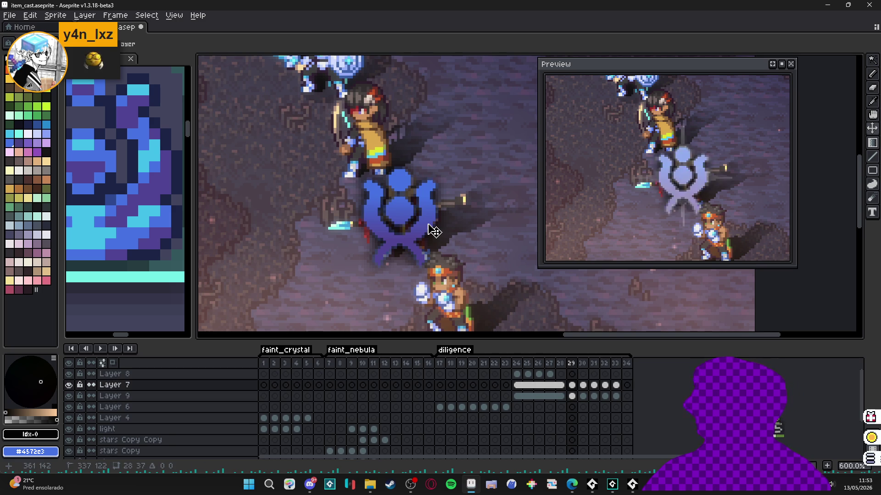
drag(434, 231, 433, 231)
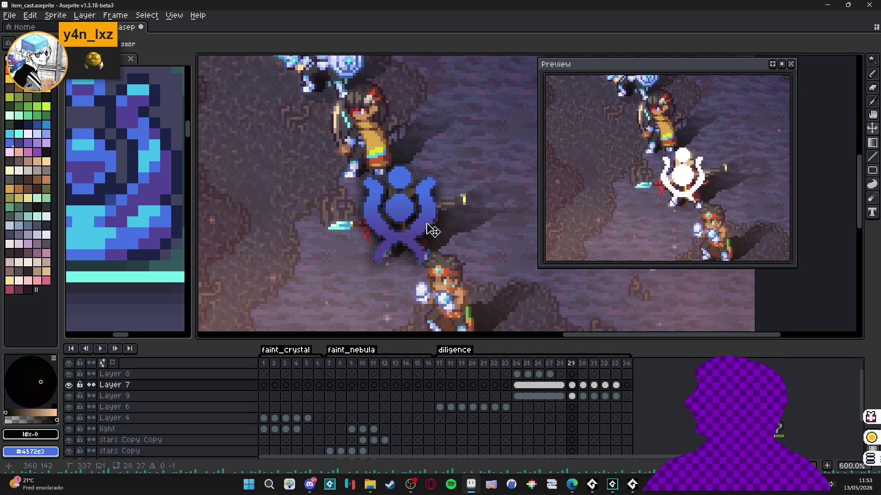
key(period)
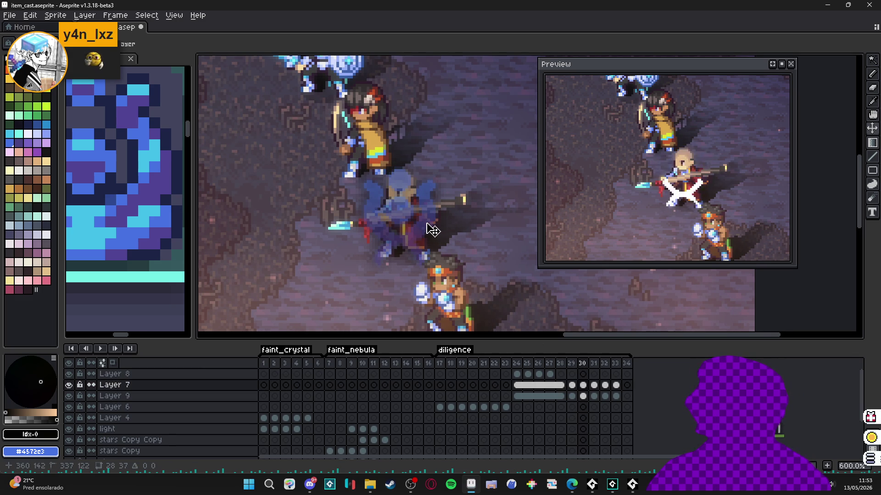
key(period)
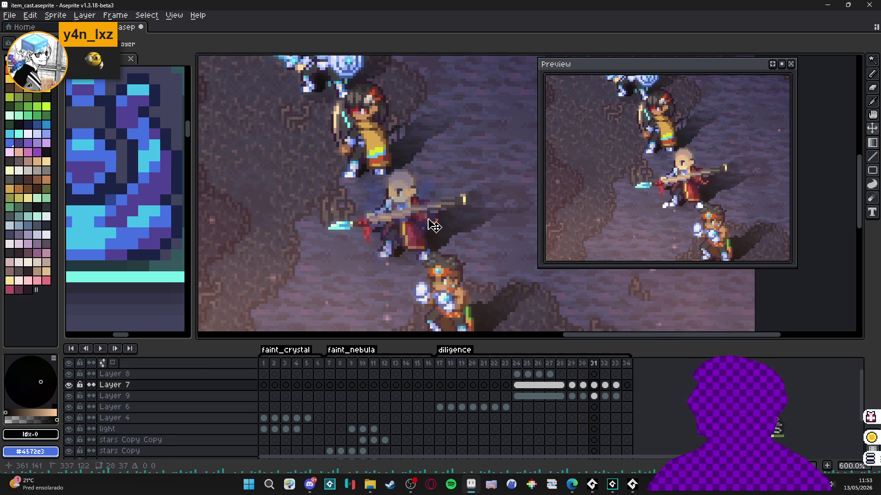
key(period)
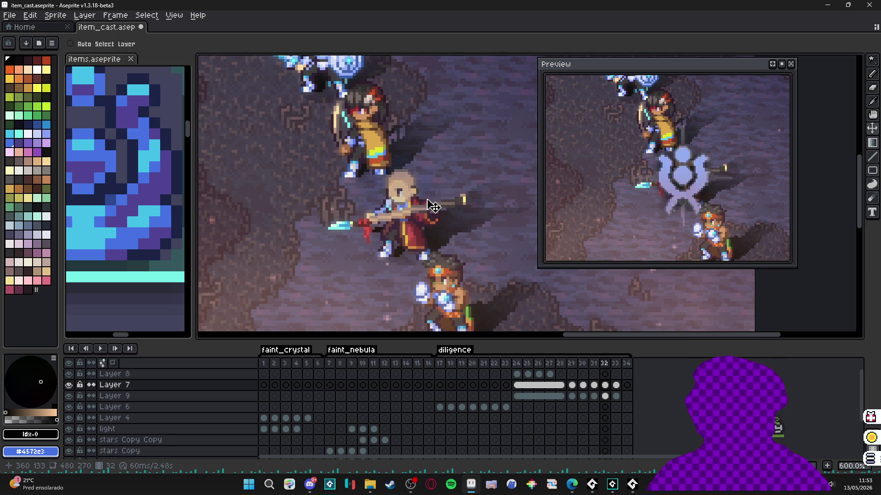
Step: Close the Preview window and add a new frame 35 after frame 34
scroll(432, 206, down, 3)
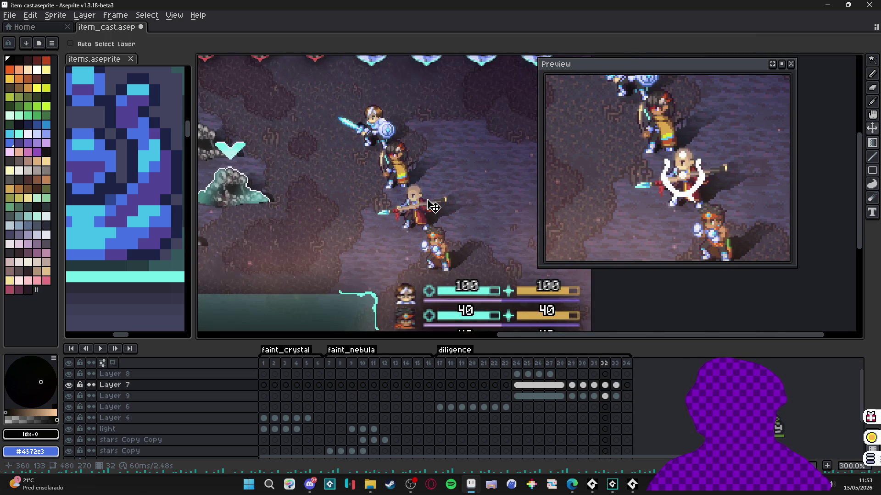
scroll(432, 207, down, 2)
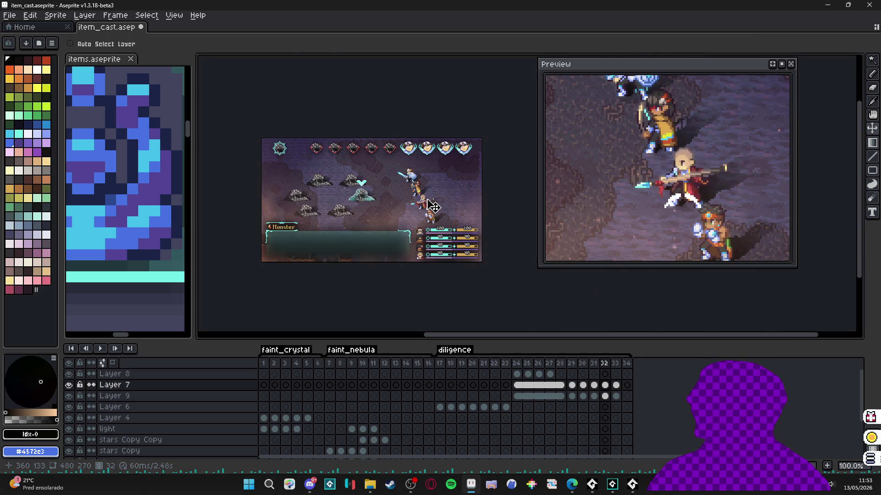
scroll(432, 206, up, 1)
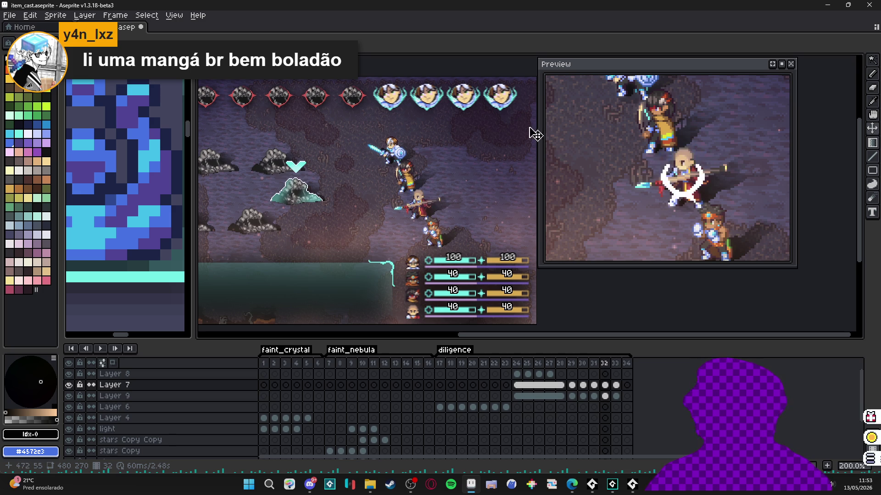
click(791, 64)
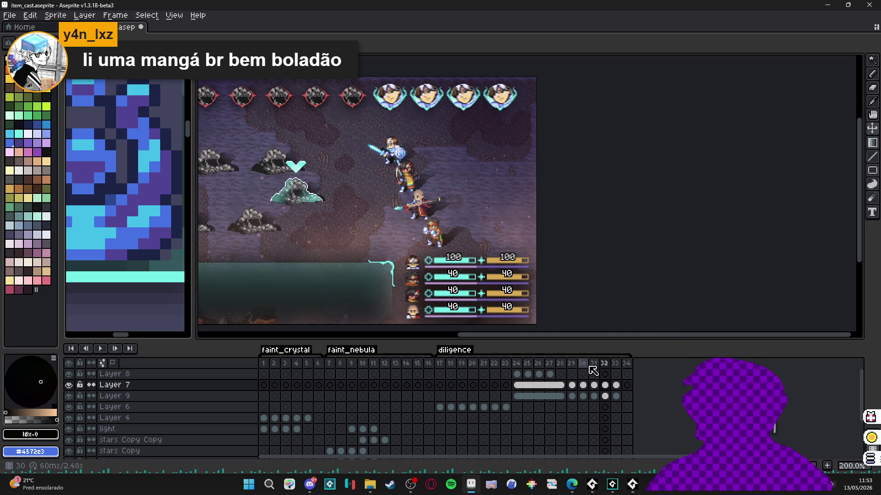
click(627, 364)
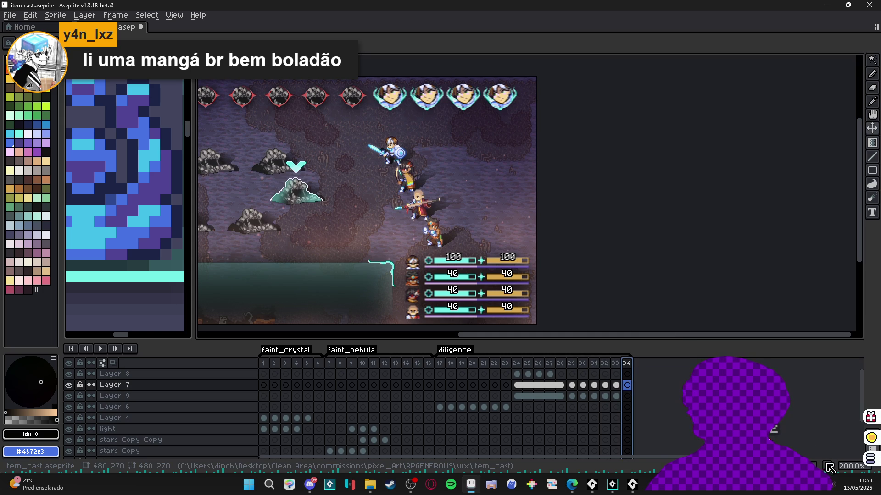
key(alt+n)
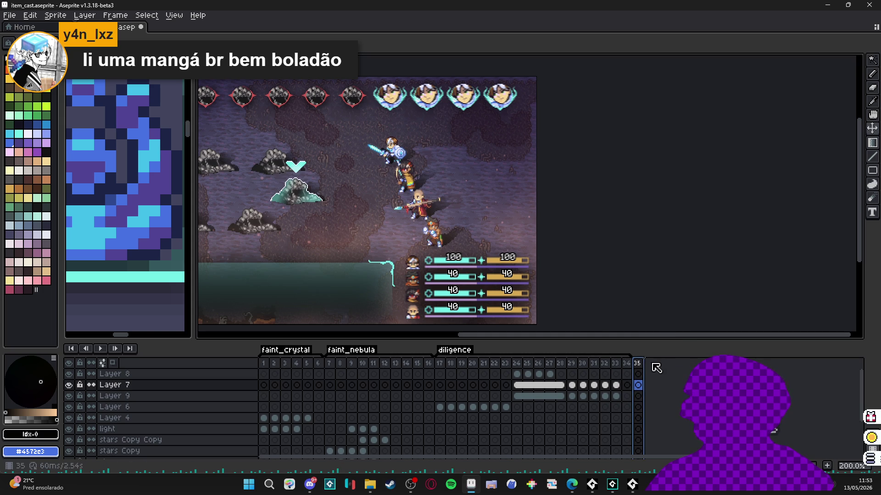
Step: Play the item-cast animation and pan toward the party characters
scroll(469, 238, left, 3)
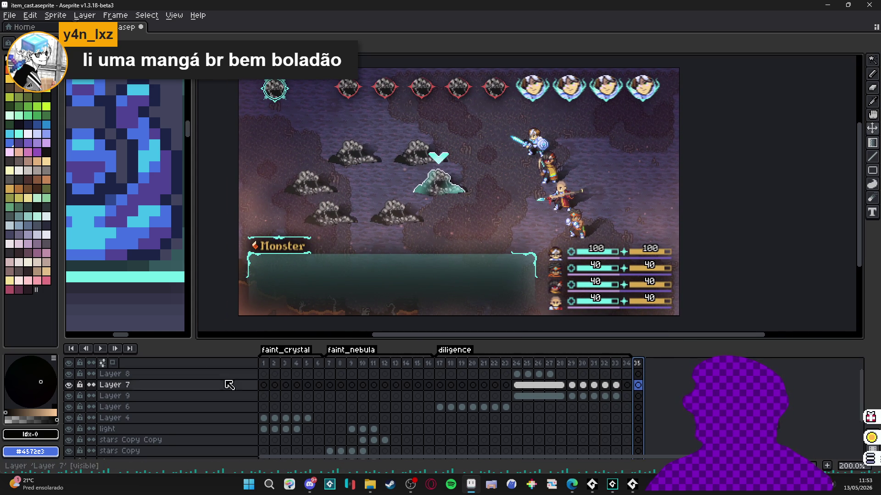
click(99, 352)
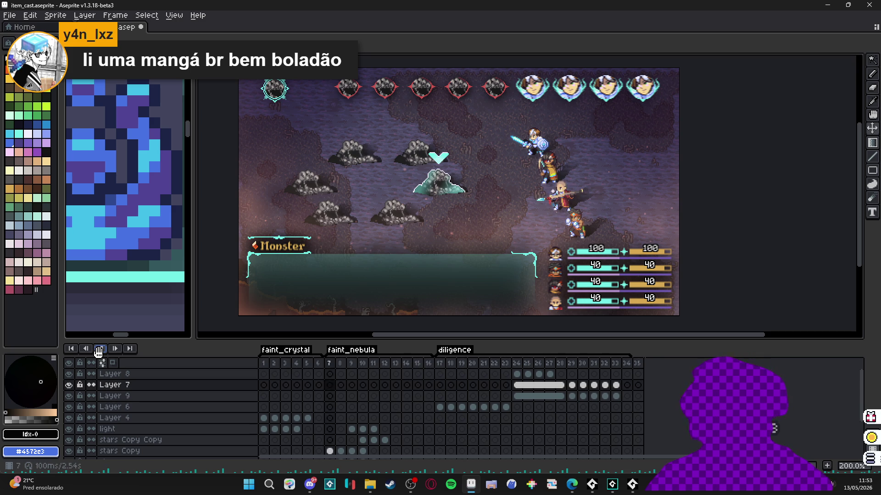
scroll(539, 209, up, 2)
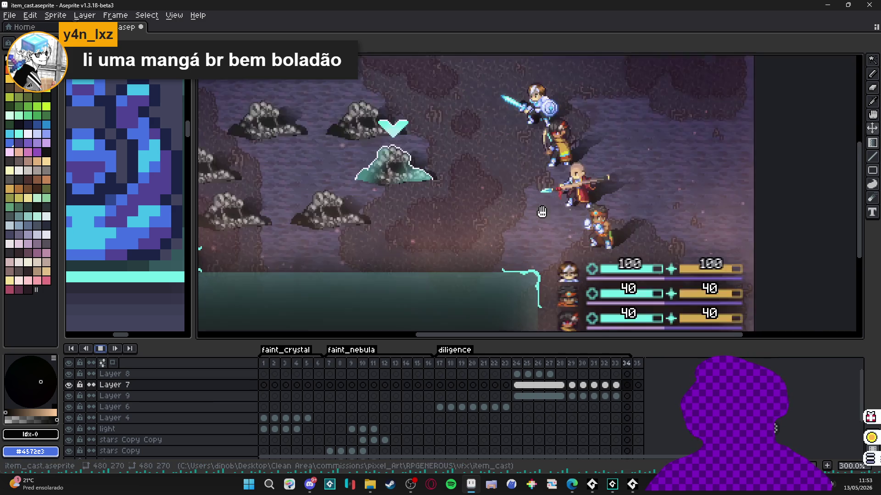
drag(638, 221, 588, 252)
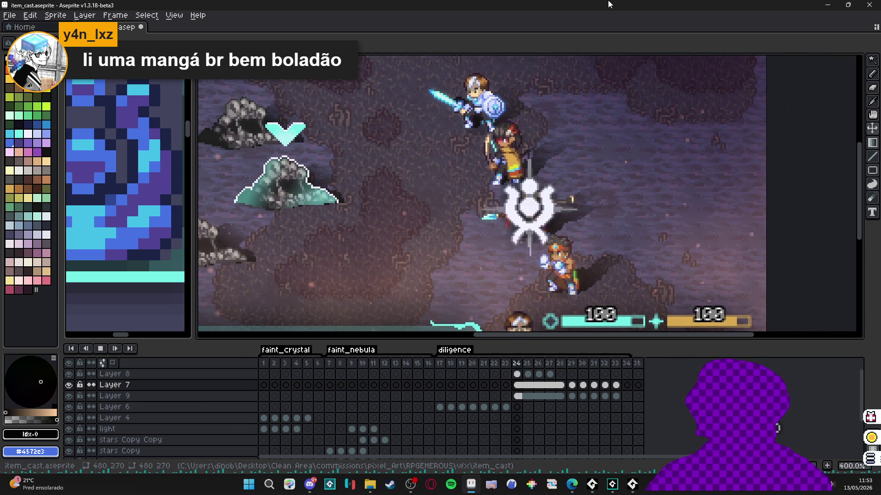